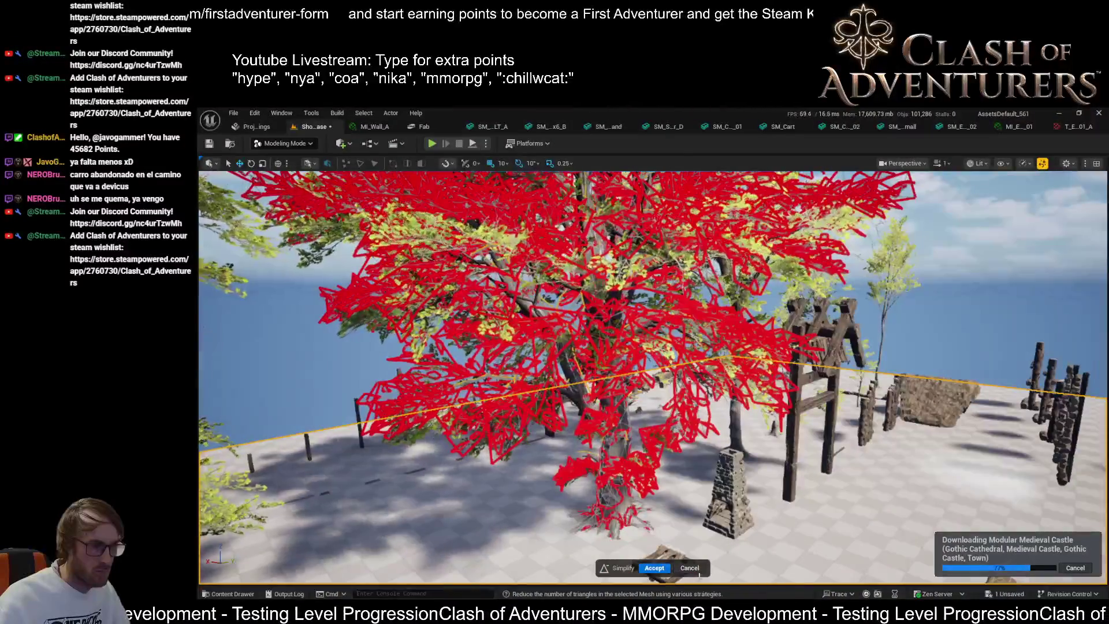
- Cancel the pending tree simplification and select the large central tree in the plaza
key("Return")
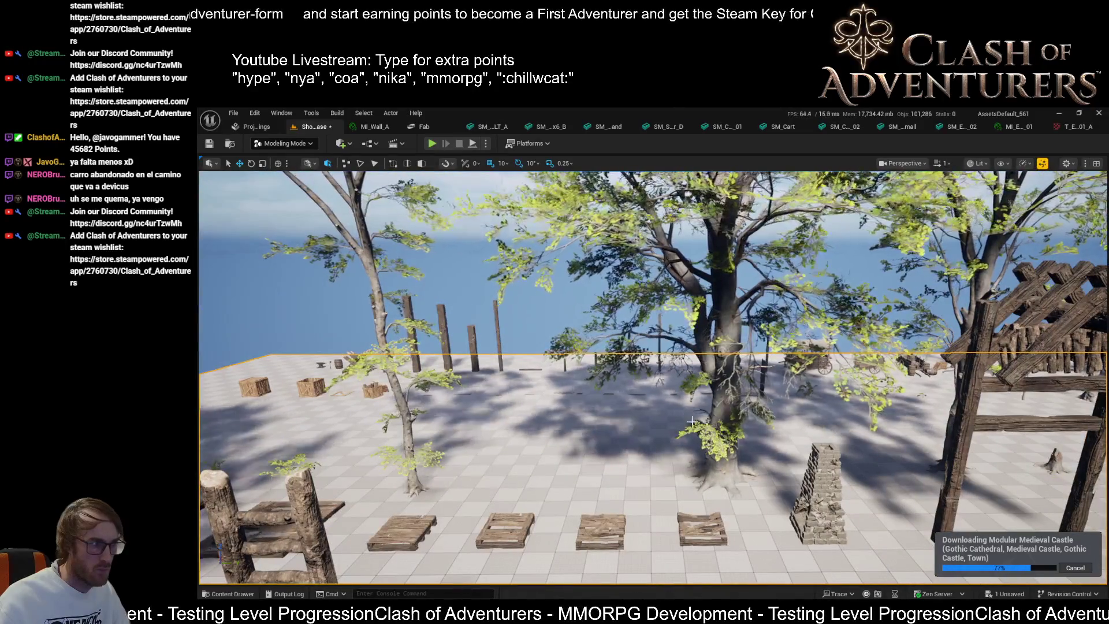
left_click(642, 492)
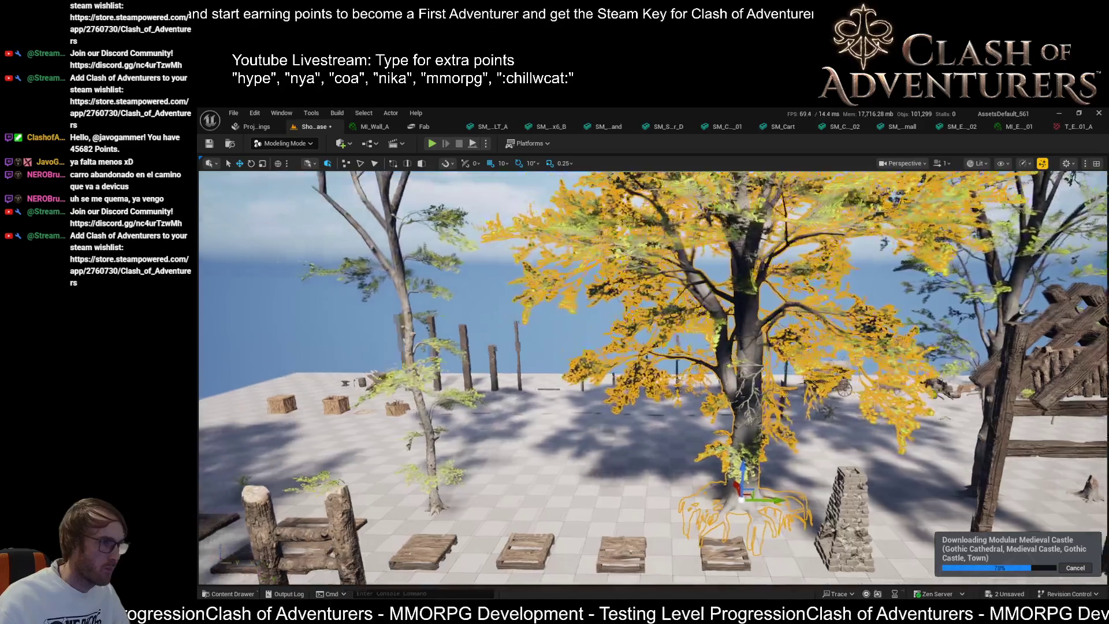
left_click_drag(653, 375, 422, 375)
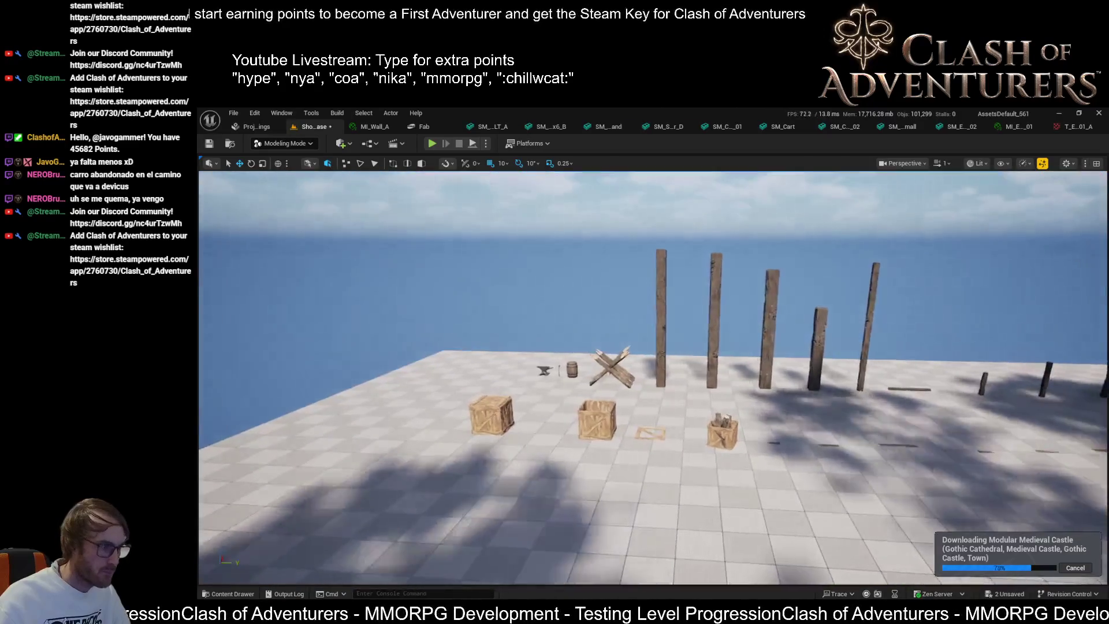
- Select the tree with the exposed roots and save the level with Ctrl+S
left_click_drag(652, 376, 537, 376)
key("f")
mouse_move(653, 375)
left_mouse_down()
mouse_move(647, 439)
mouse_move(647, 376)
mouse_move(571, 376)
left_mouse_up()
left_click_drag(652, 513, 667, 512)
left_click(608, 451)
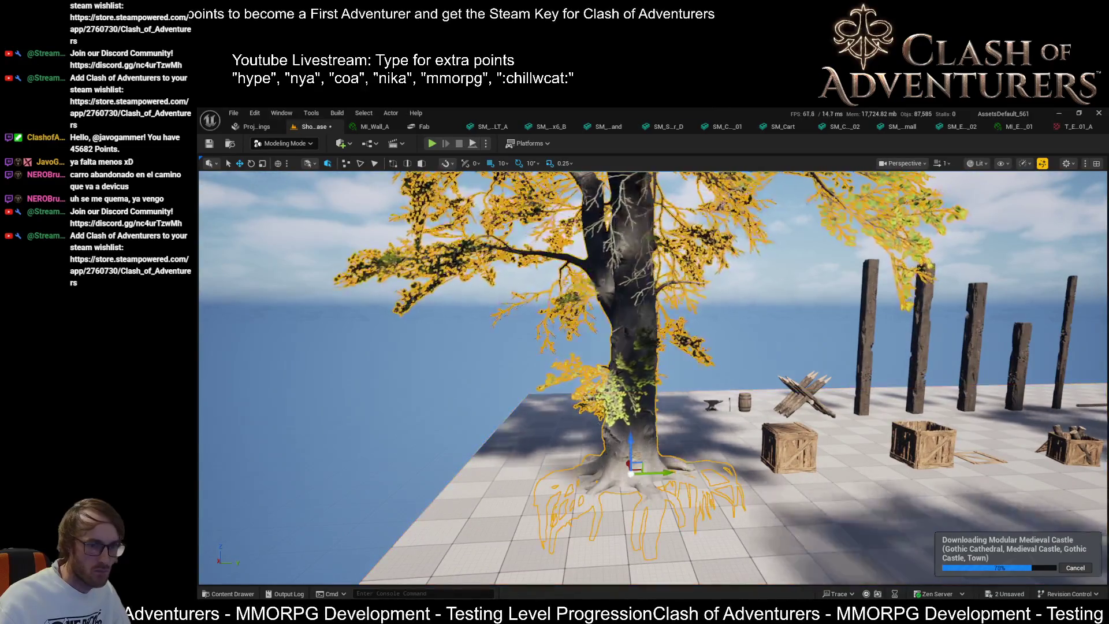
scroll(730, 359, "up", 3)
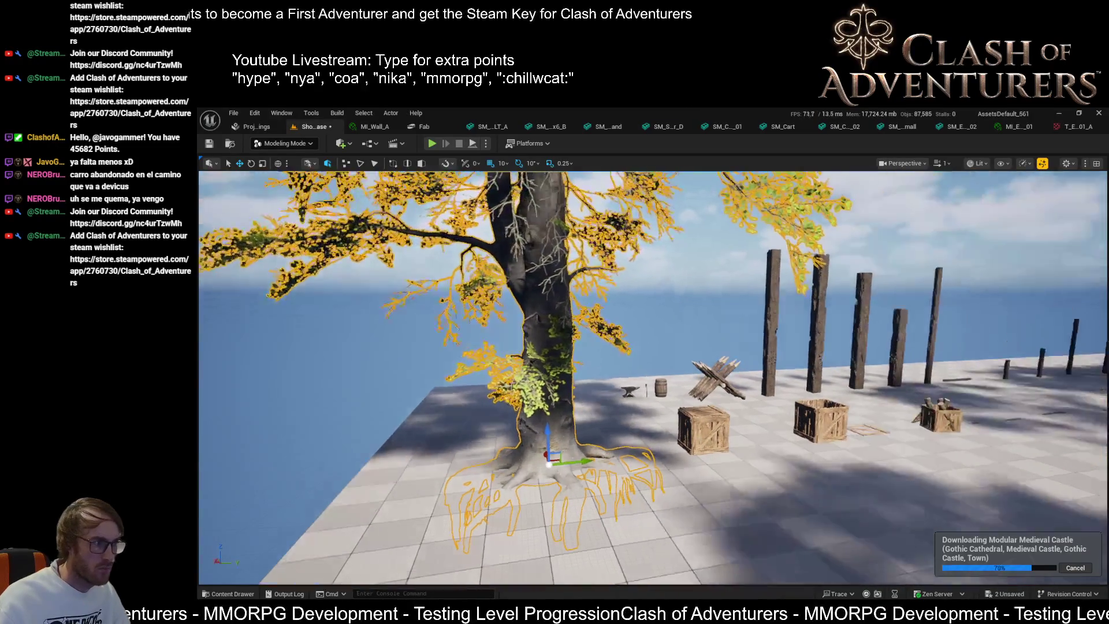
key("ctrl+s")
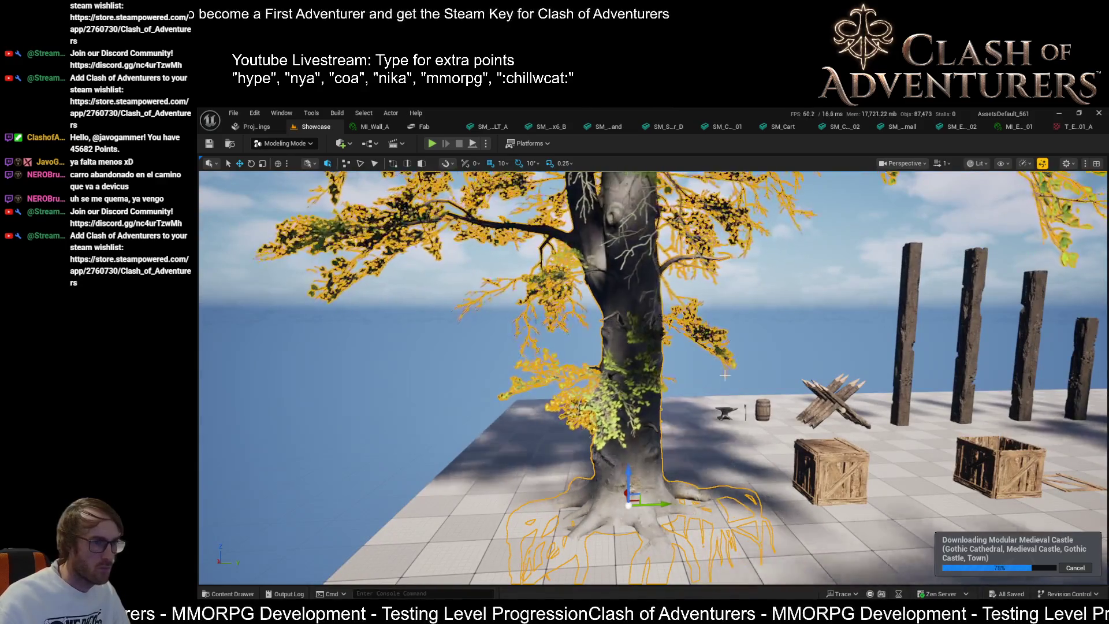
- Return to Modeling Mode and accept the simplified mesh for the rooted tree
scroll(736, 390, "up", 2)
key("shift+1")
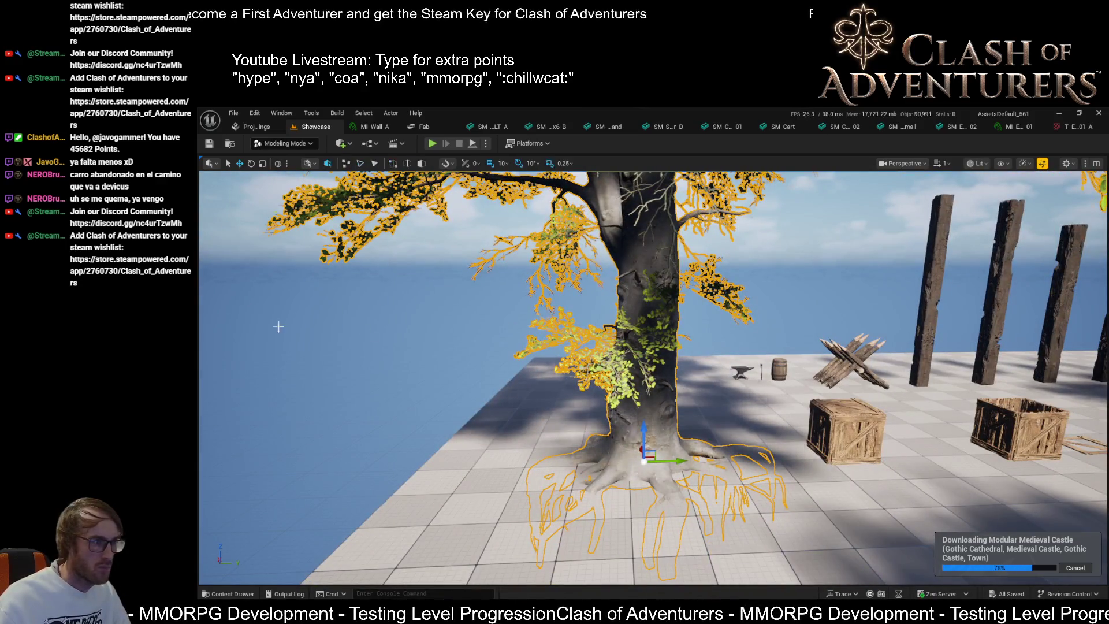
key("shift+5")
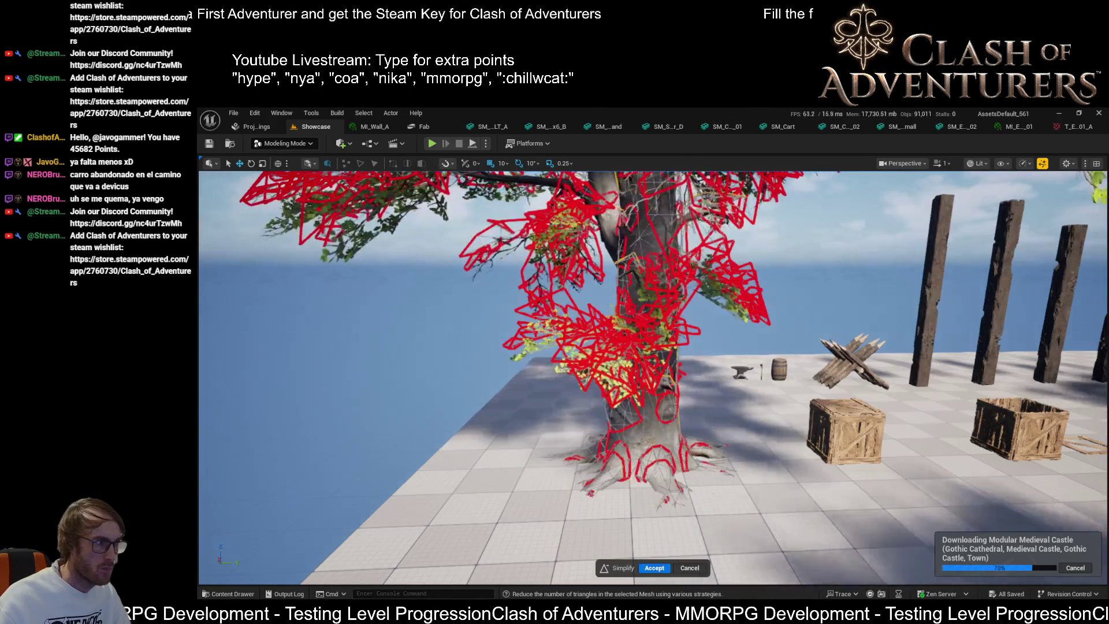
scroll(653, 375, "up", 3)
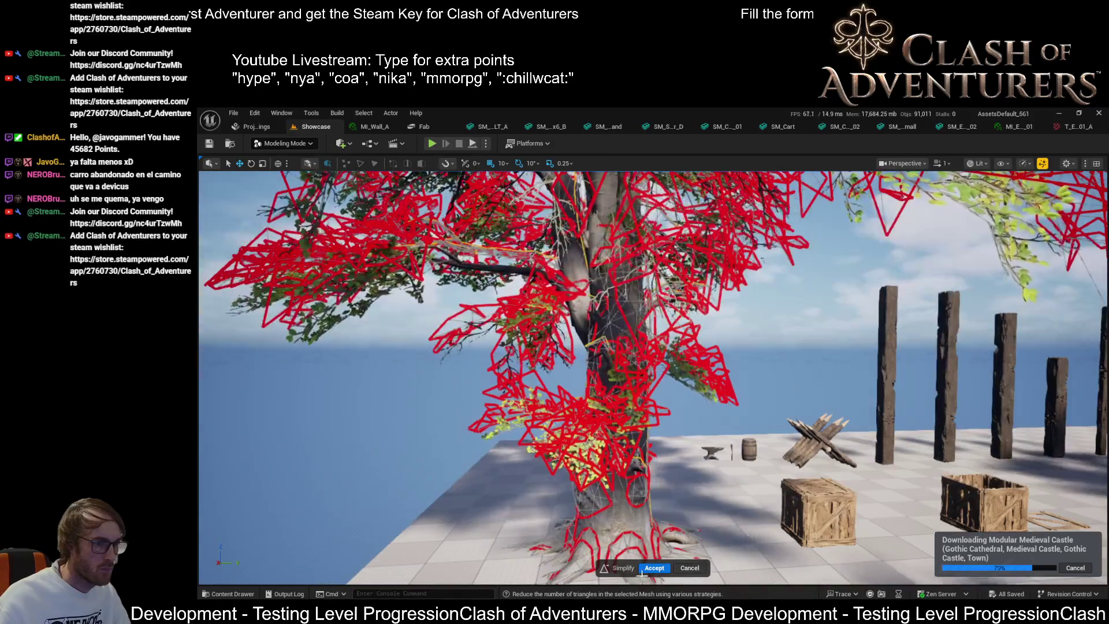
left_click(653, 569)
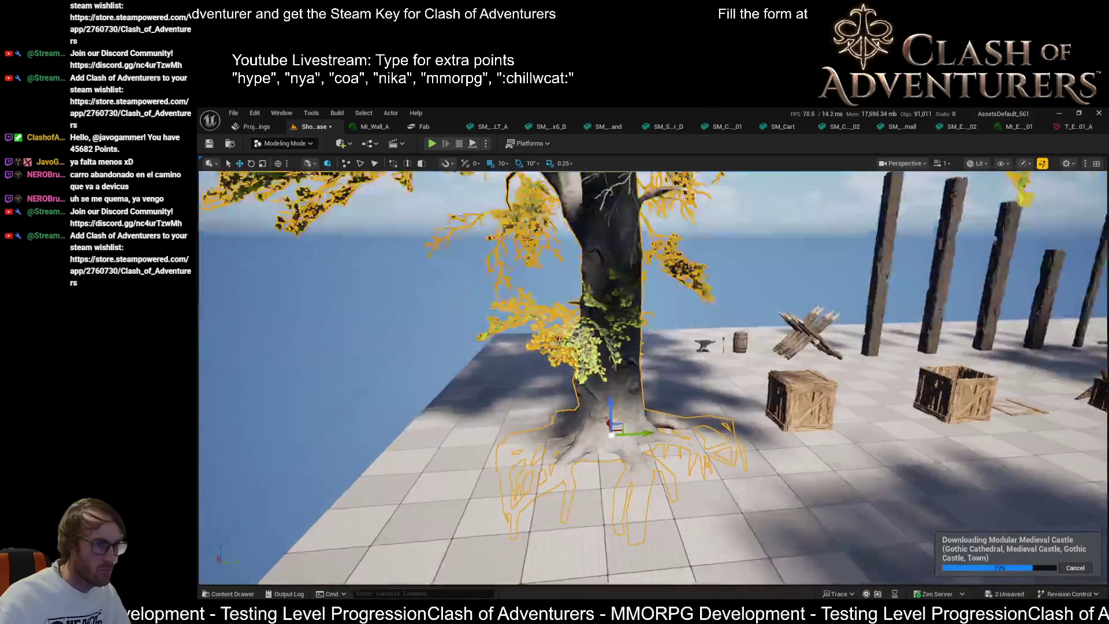
scroll(653, 376, "down", 10)
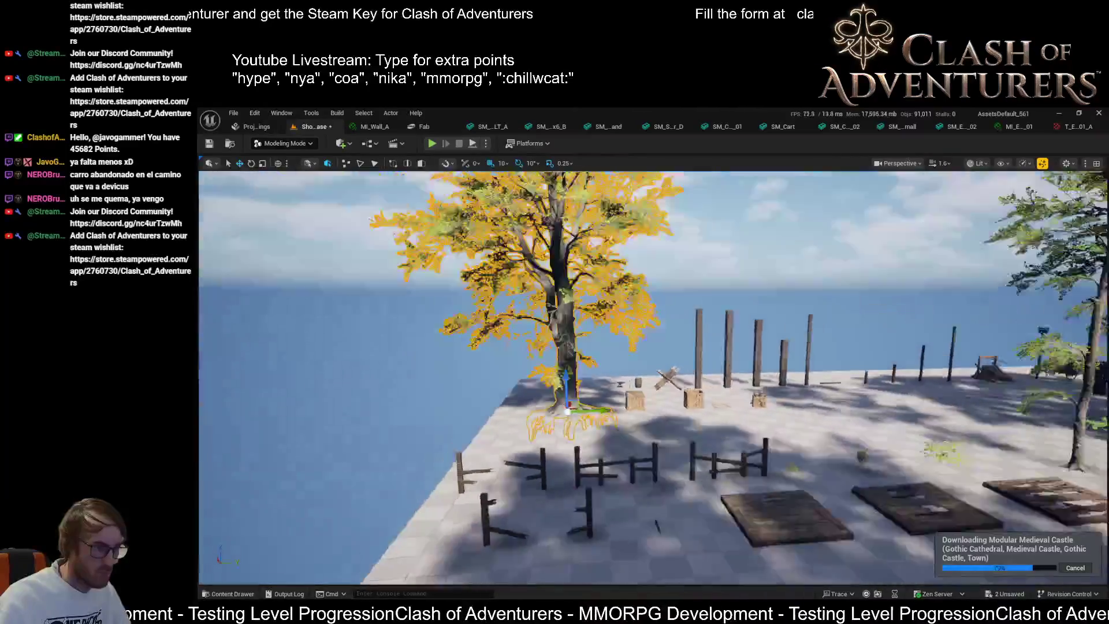
- Move the large right-hand tree beside the platform edge next to the other tree
scroll(652, 375, "up", 5)
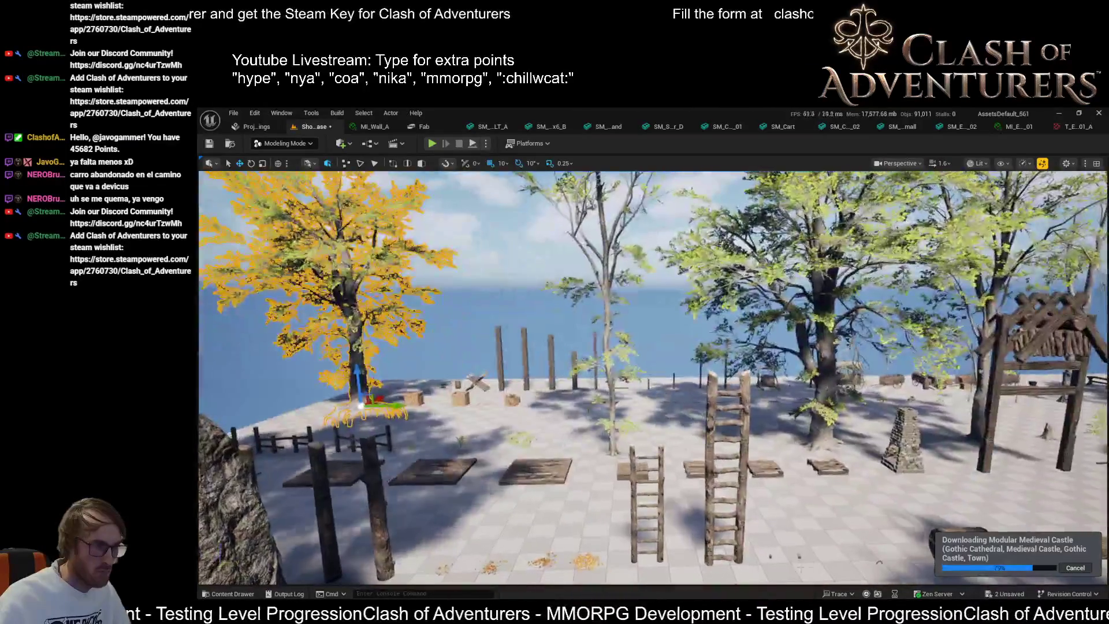
scroll(652, 375, "down", 5)
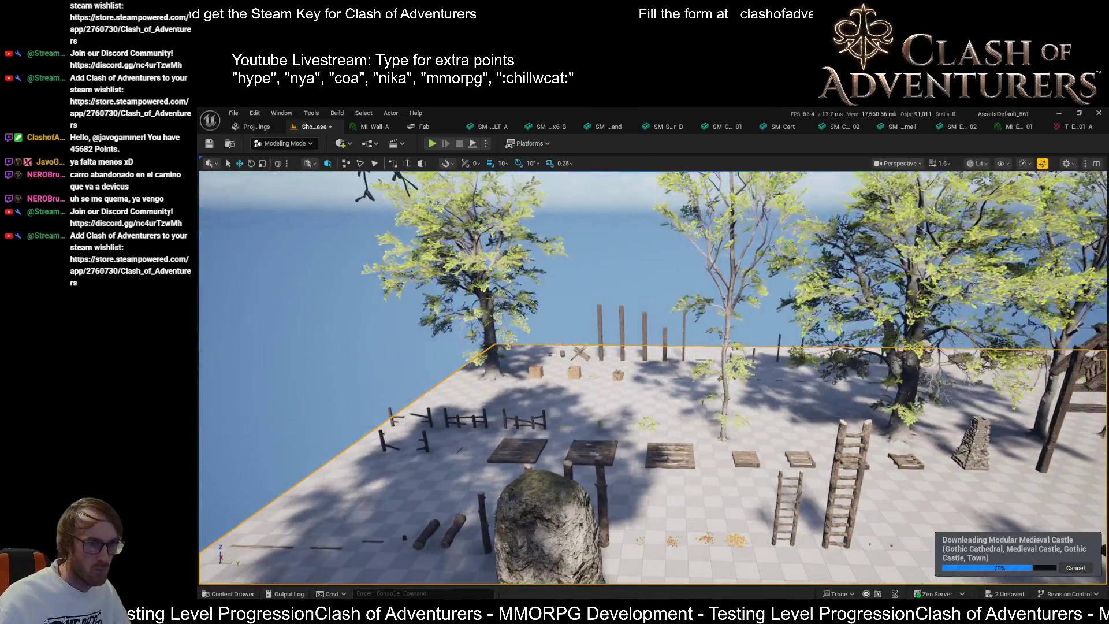
left_click(877, 370)
left_click_drag(886, 439, 226, 425)
mouse_move(222, 355)
left_mouse_down()
mouse_move(344, 364)
mouse_move(372, 352)
mouse_move(289, 381)
mouse_move(491, 355)
mouse_move(527, 365)
mouse_move(451, 278)
mouse_move(462, 445)
mouse_move(527, 402)
left_mouse_up()
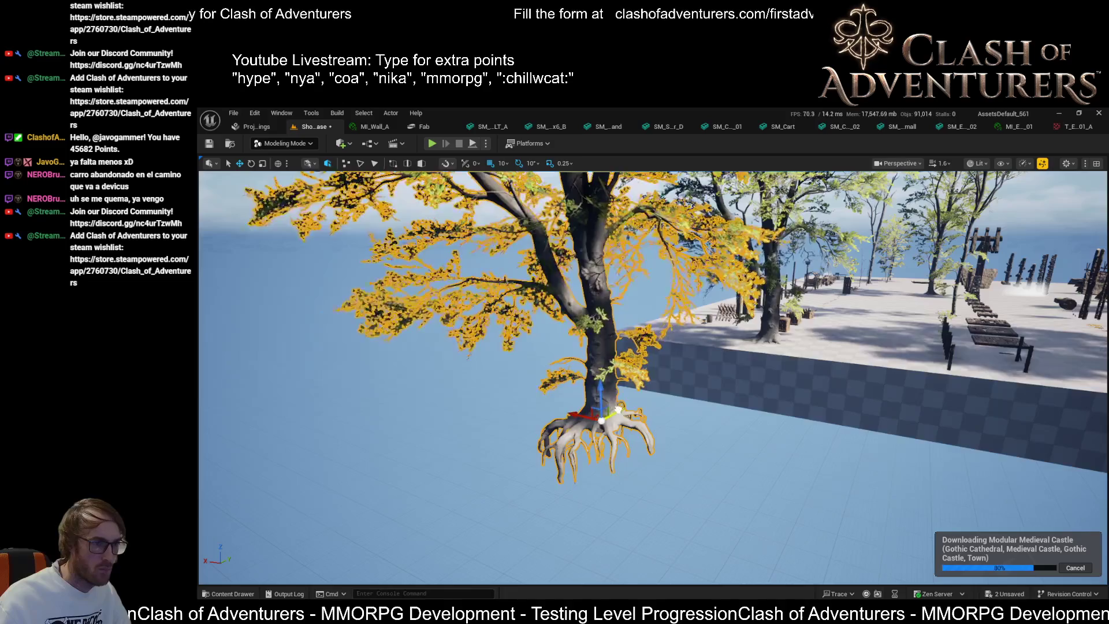
mouse_move(669, 388)
left_mouse_down()
mouse_move(802, 526)
mouse_move(324, 537)
mouse_move(289, 520)
mouse_move(479, 506)
left_mouse_up()
mouse_move(773, 442)
left_mouse_down()
mouse_move(741, 505)
mouse_move(719, 520)
left_mouse_up()
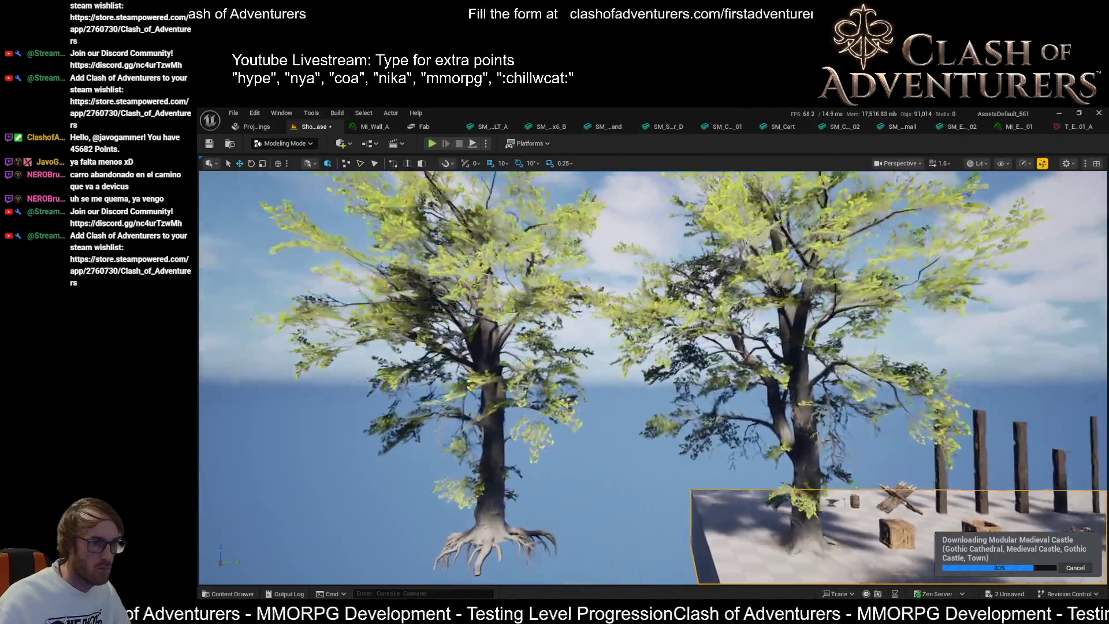
left_click_drag(653, 376, 641, 375)
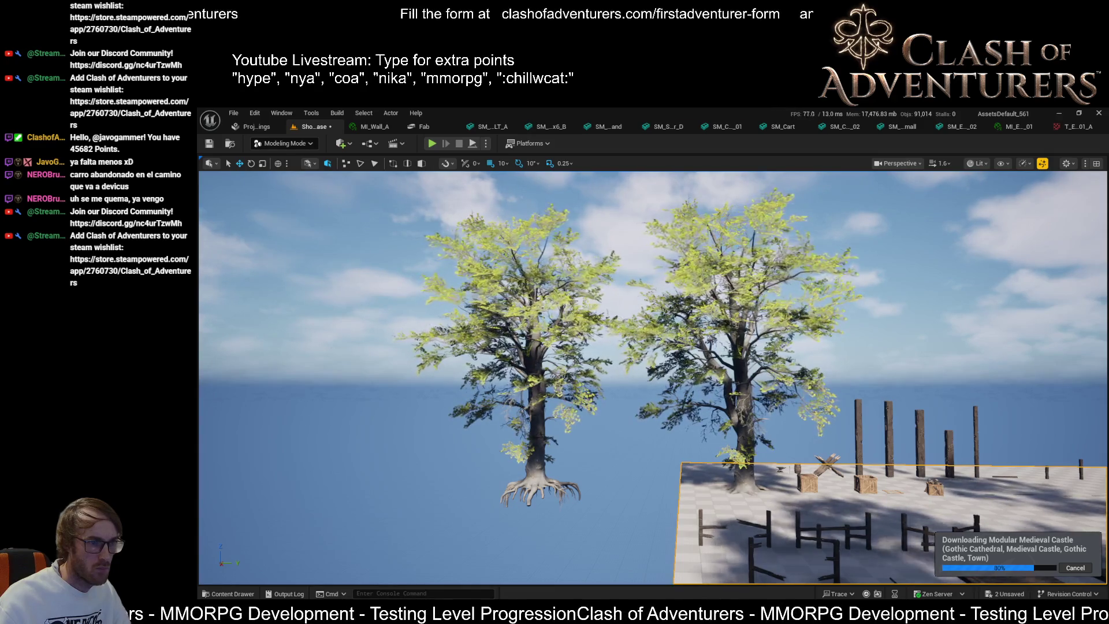
- Compare the two trees in wireframe, unlit and detail lighting modes, then return to Lit
scroll(653, 375, "up", 6)
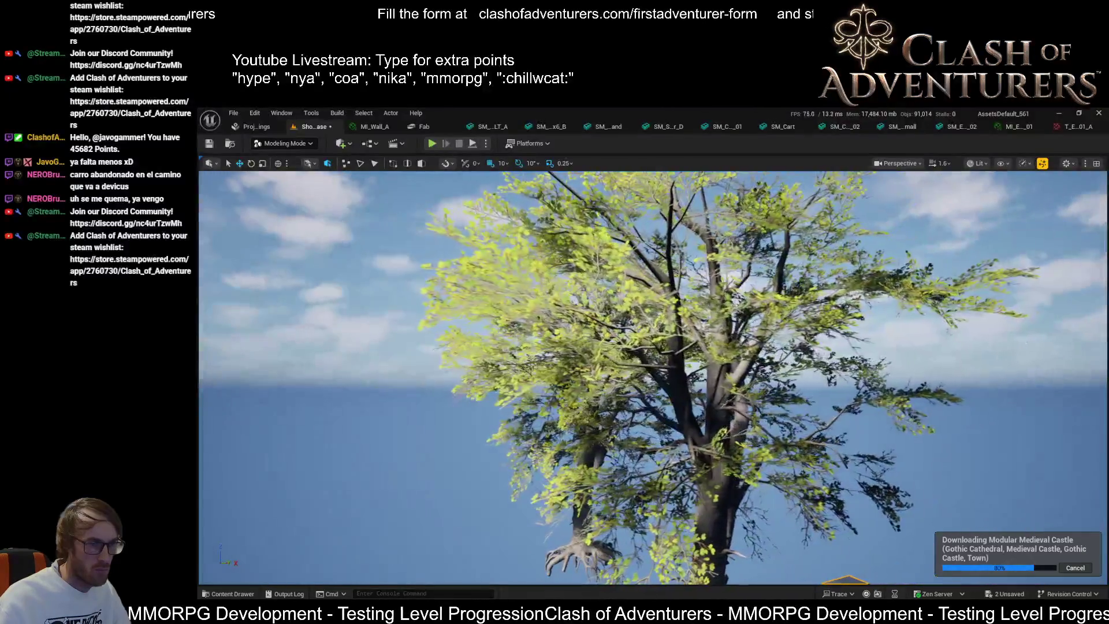
scroll(652, 376, "up", 8)
scroll(653, 376, "up", 8)
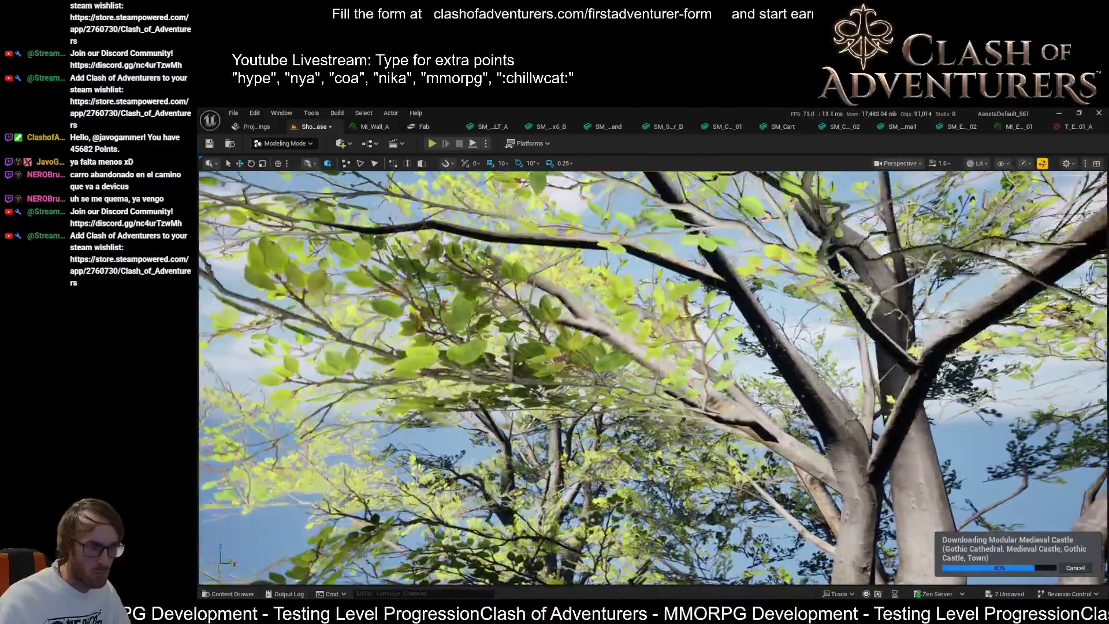
scroll(652, 375, "down", 10)
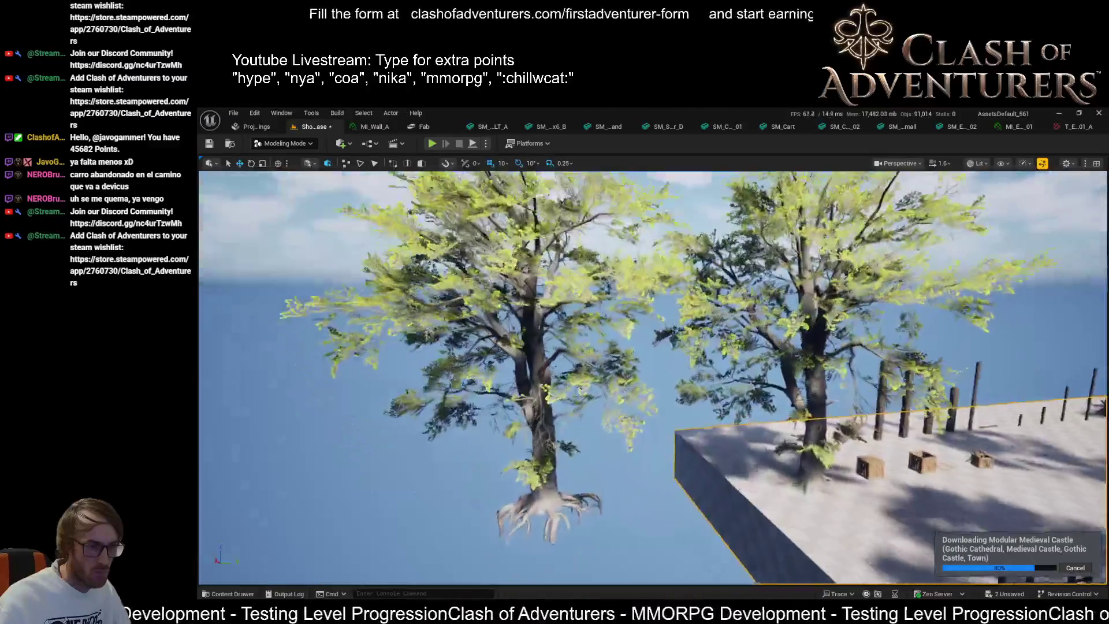
key("alt+2")
key("alt+6")
key("alt+5")
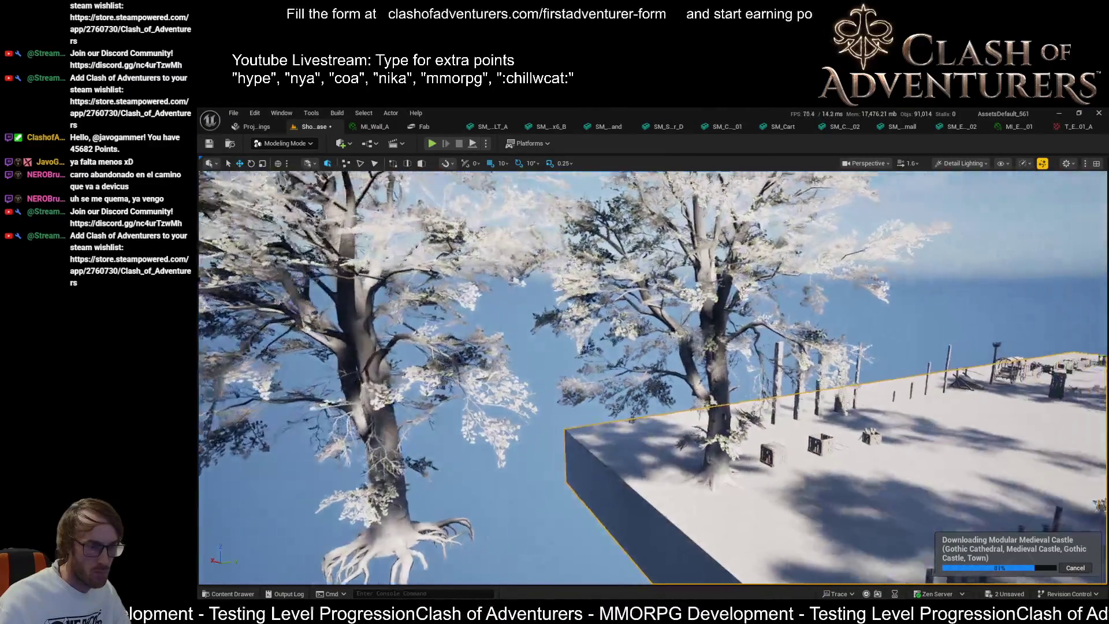
scroll(653, 376, "down", 6)
key("alt+4")
scroll(653, 375, "up", 5)
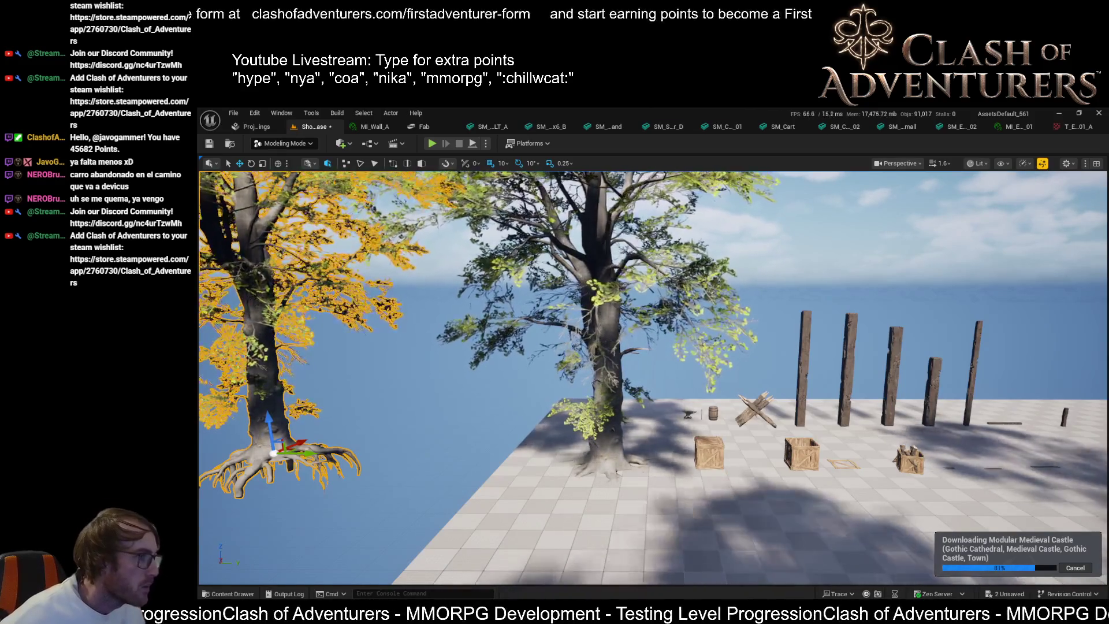
key("w")
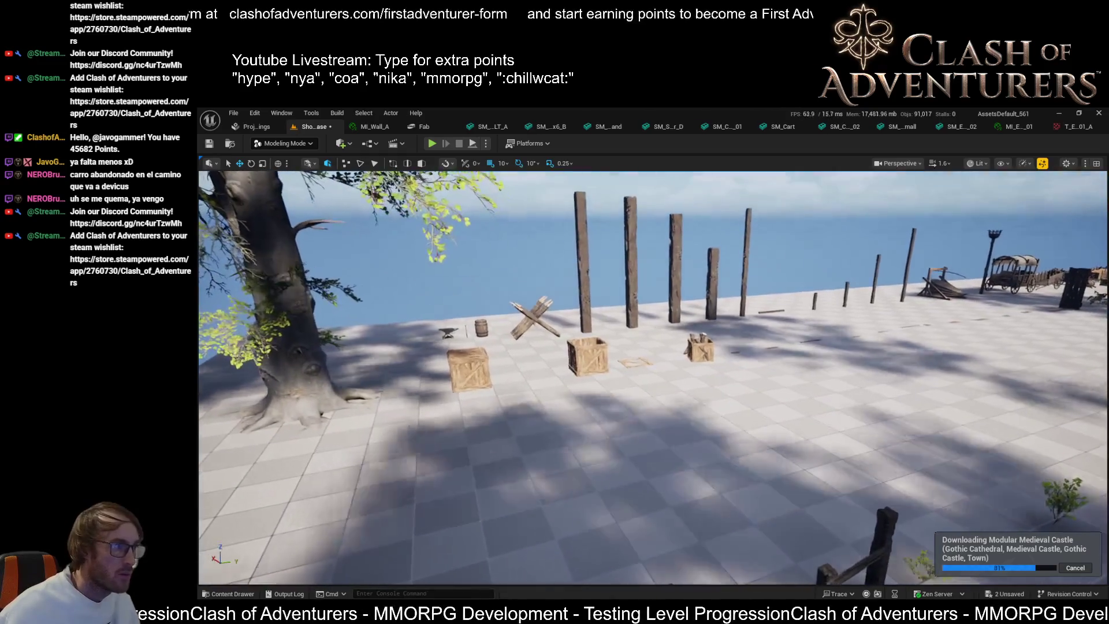
left_click(632, 446)
key("f")
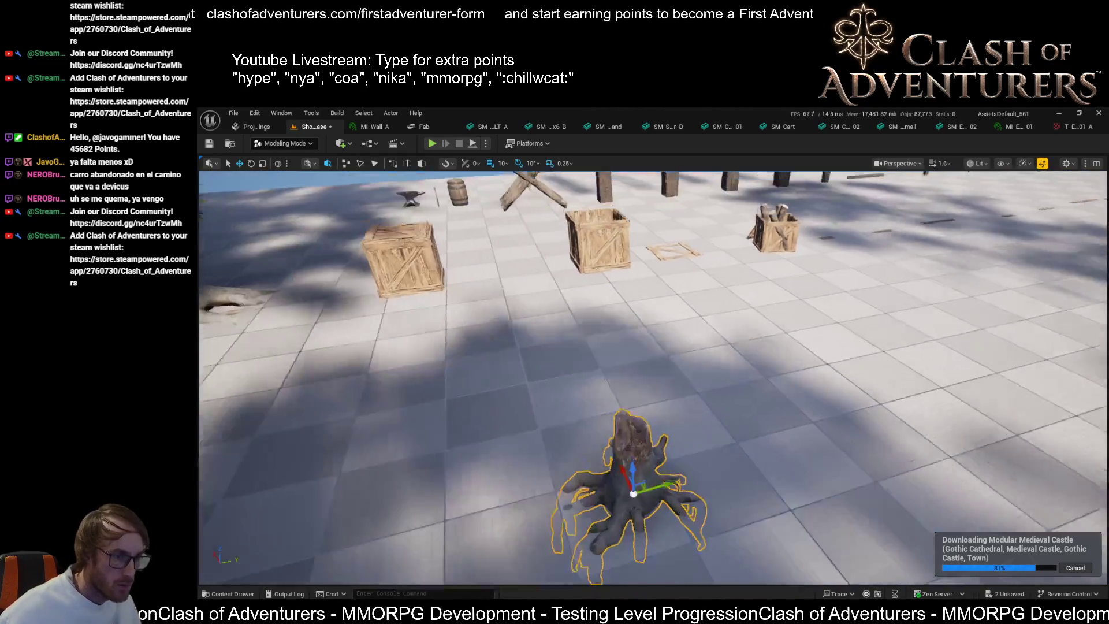
key("s")
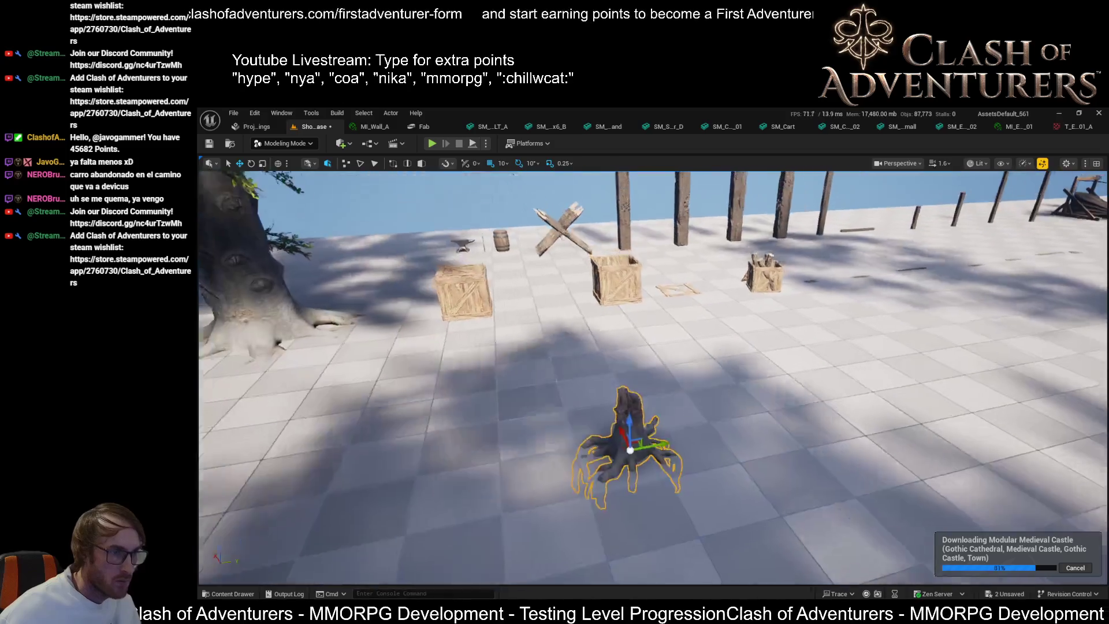
key("s")
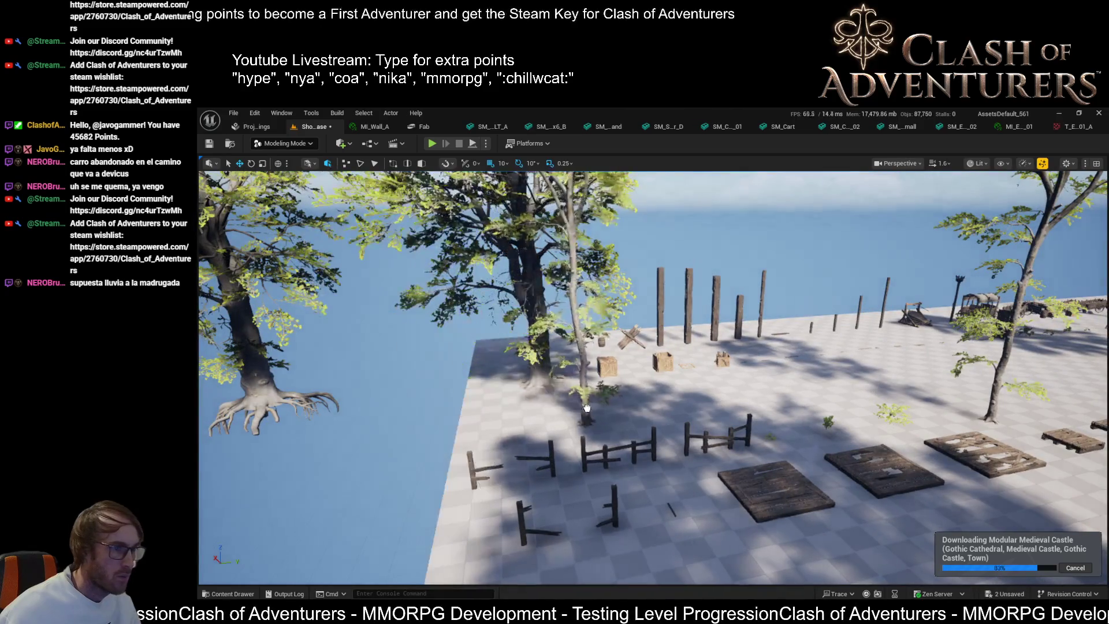
- Frame the thin tree on the platform, then switch to the ChatGPT conversation on Nanite fallbacks
left_click(644, 404)
key("f")
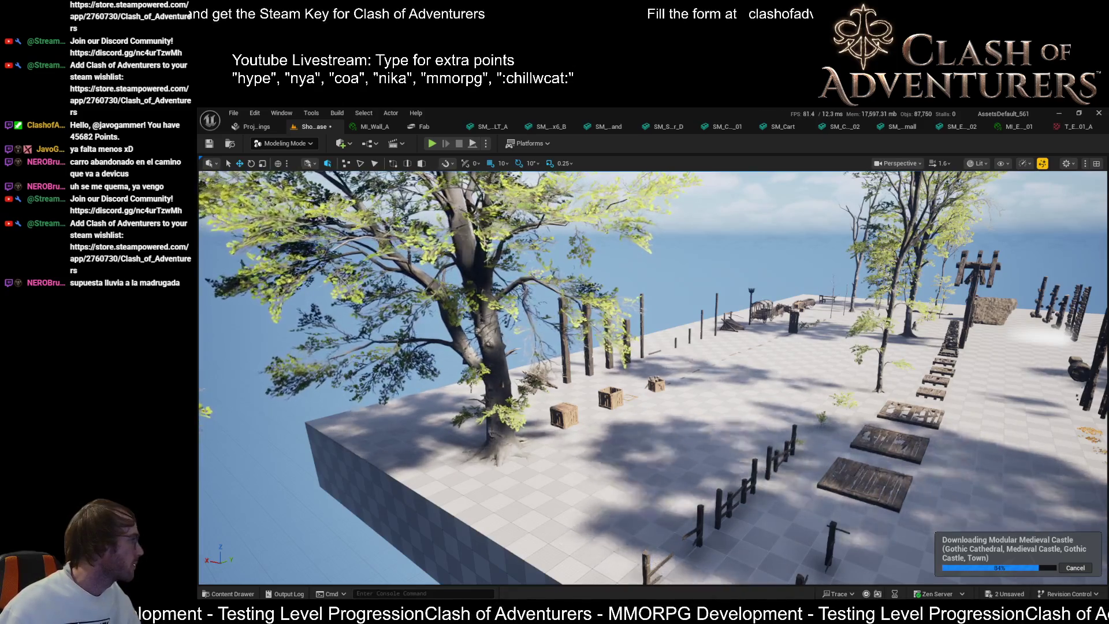
key("alt+Tab")
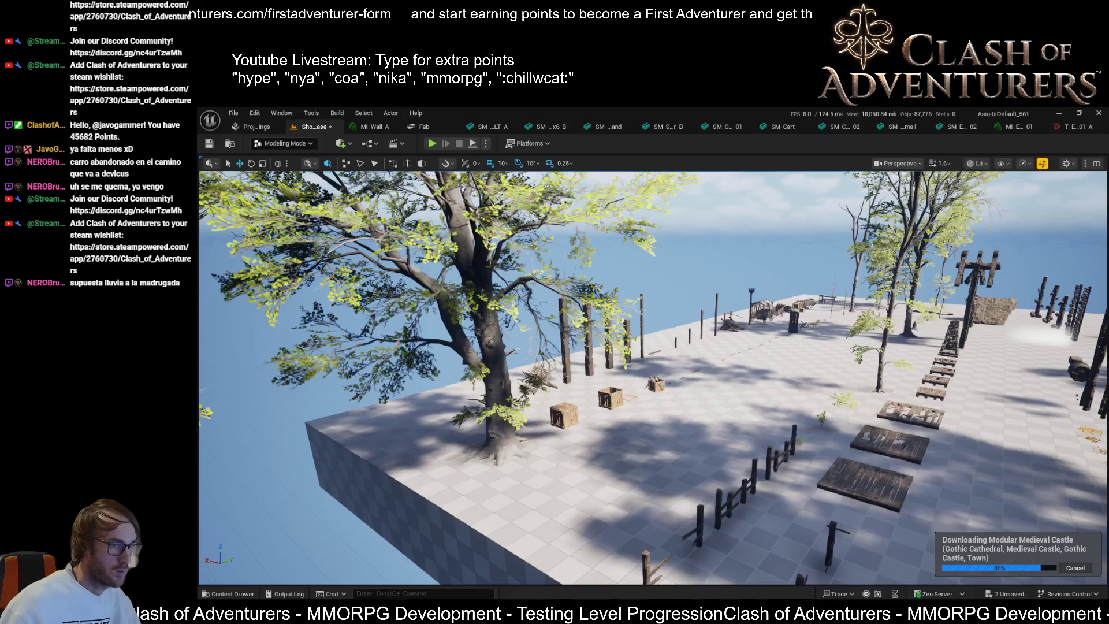
key("alt+Tab")
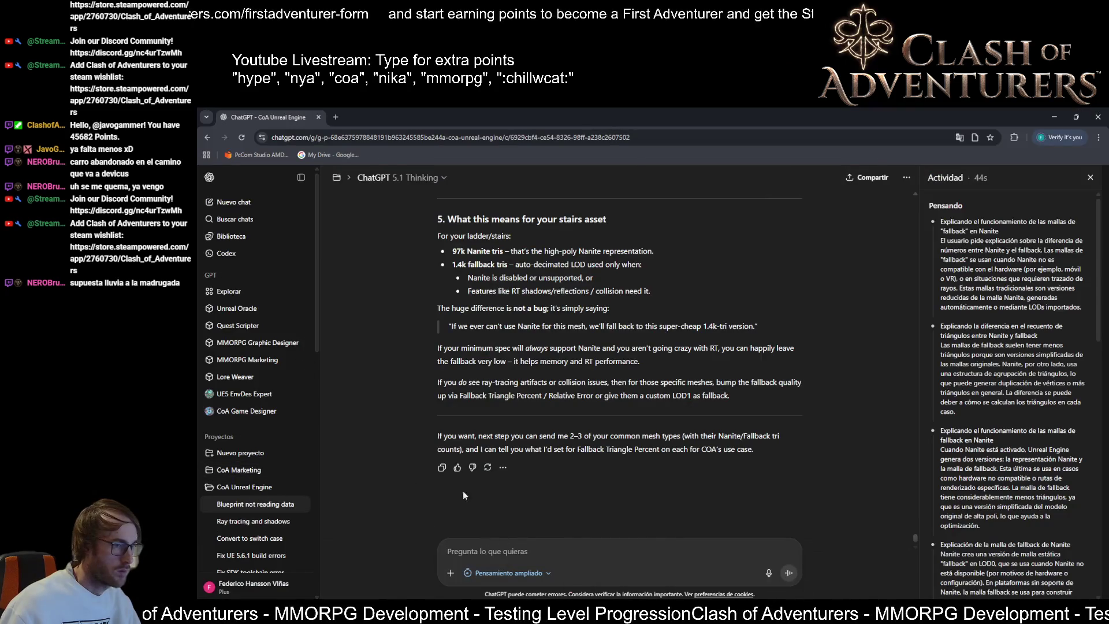
- Restore down the ChatGPT window with the Nanite fallback answer so the Unreal editor shows behind it
key("alt+Tab")
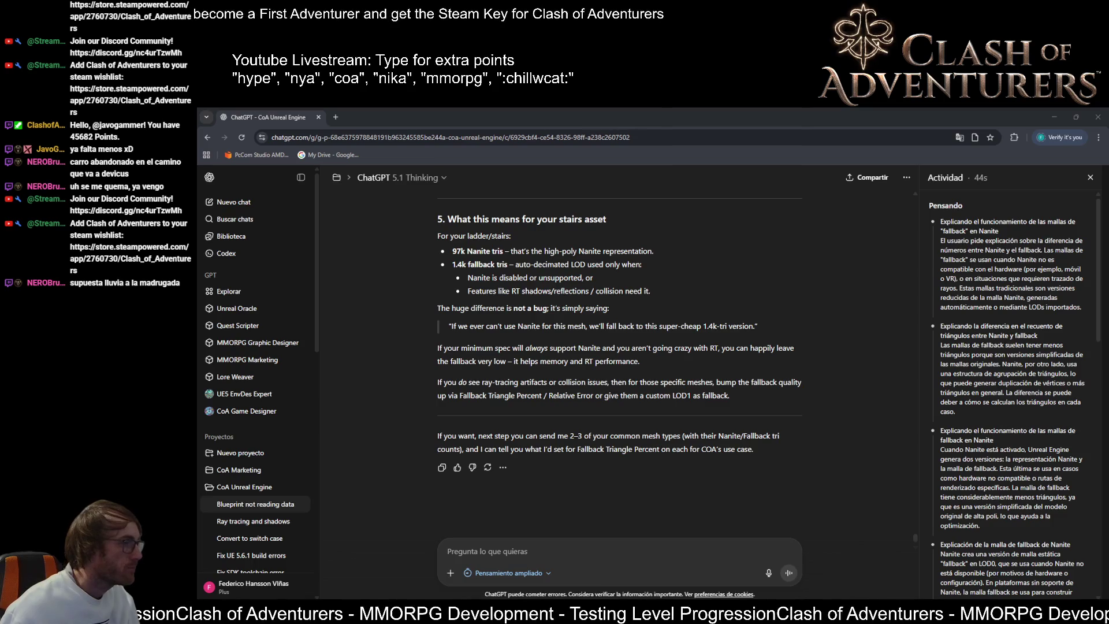
left_click(462, 551)
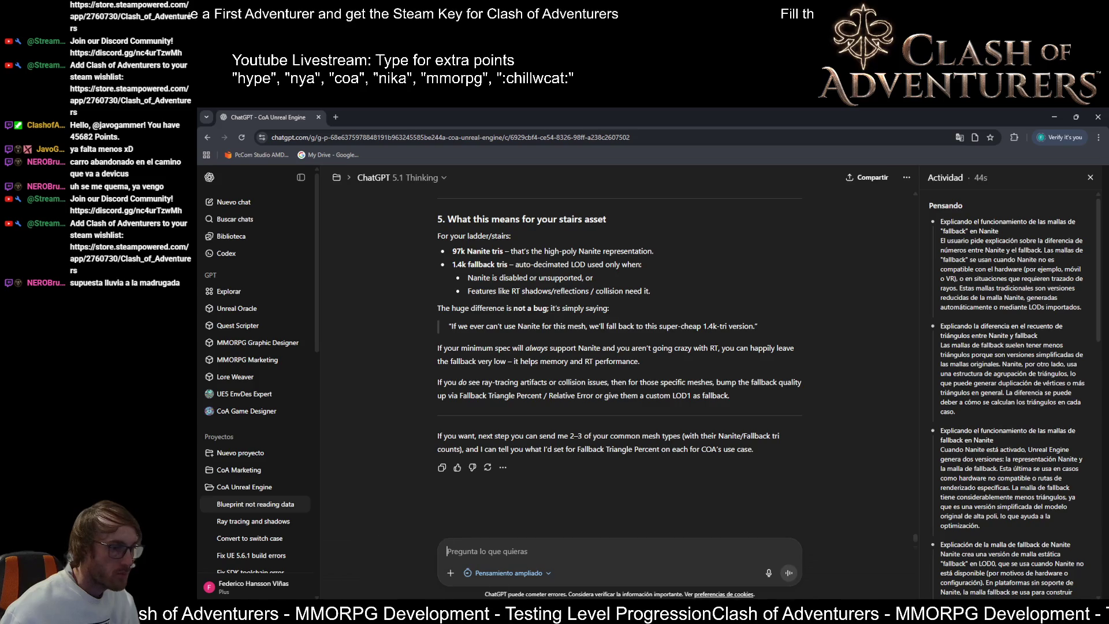
mouse_move(644, 585)
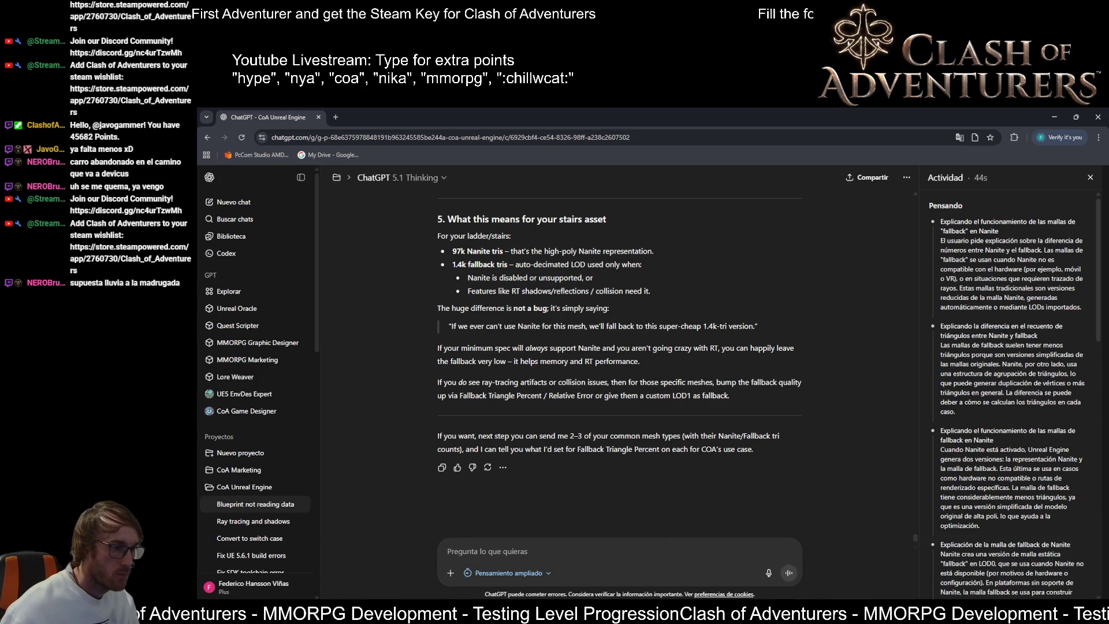
left_click(399, 613)
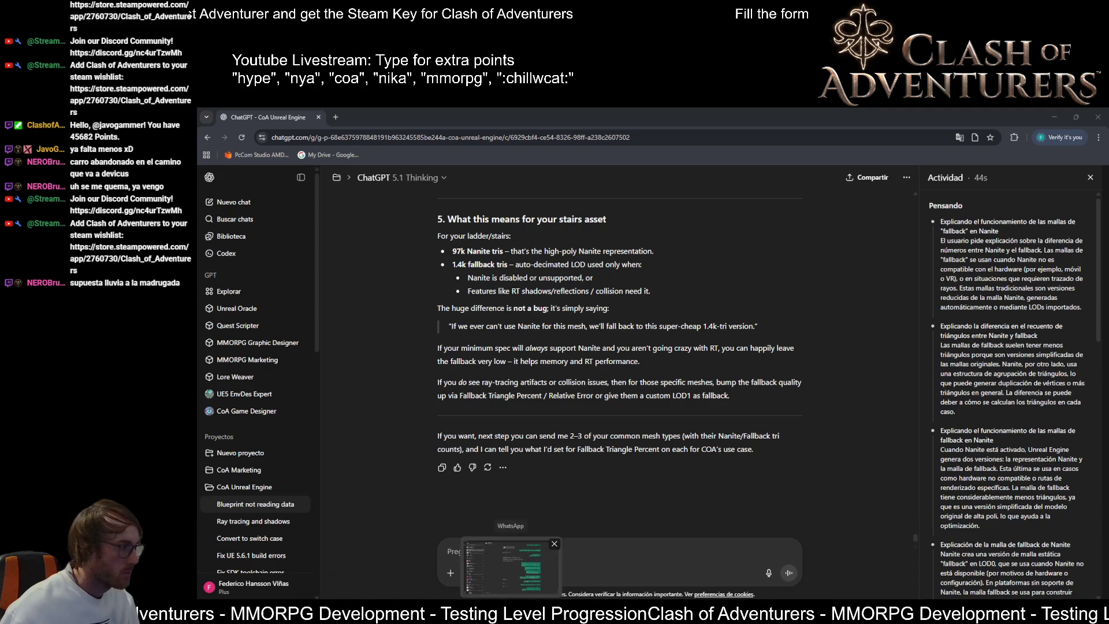
mouse_move(546, 615)
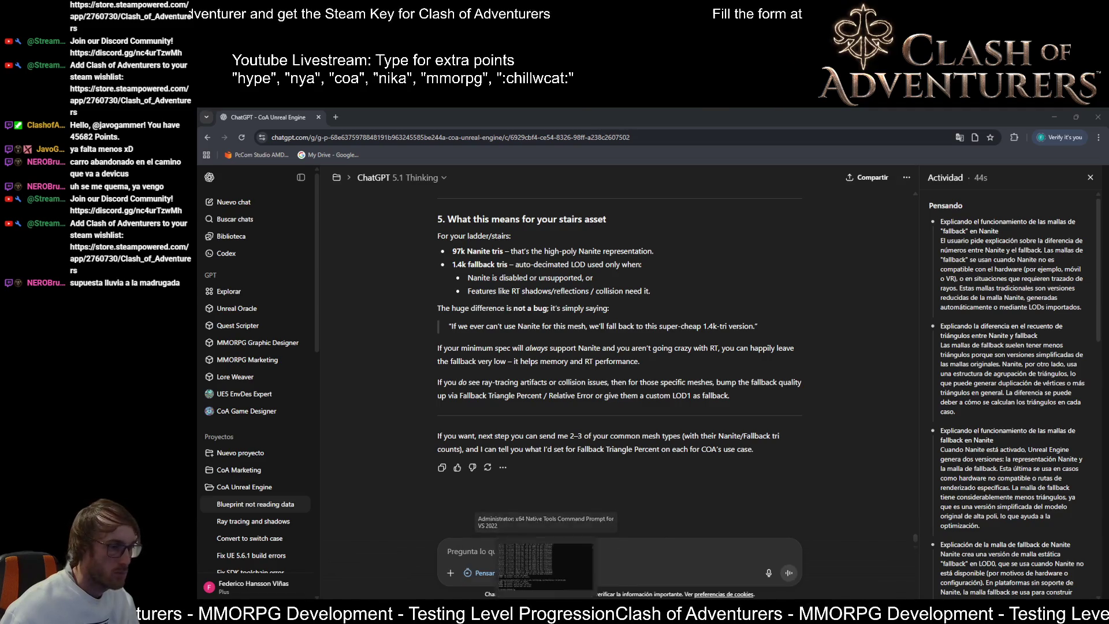
left_click(448, 551)
key("alt+Tab")
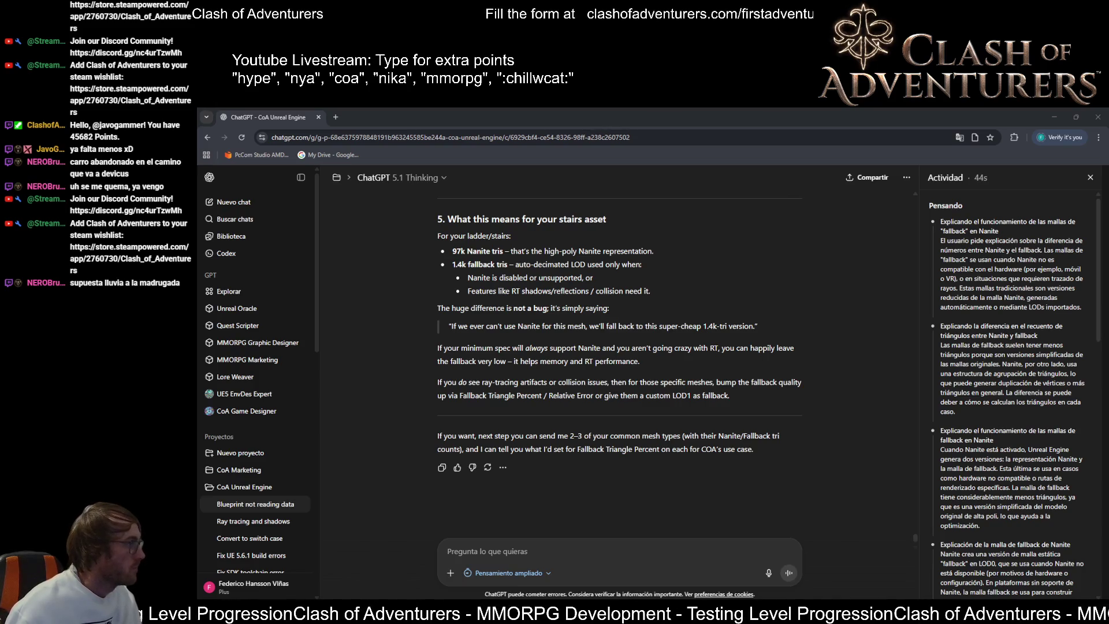
left_click(1075, 116)
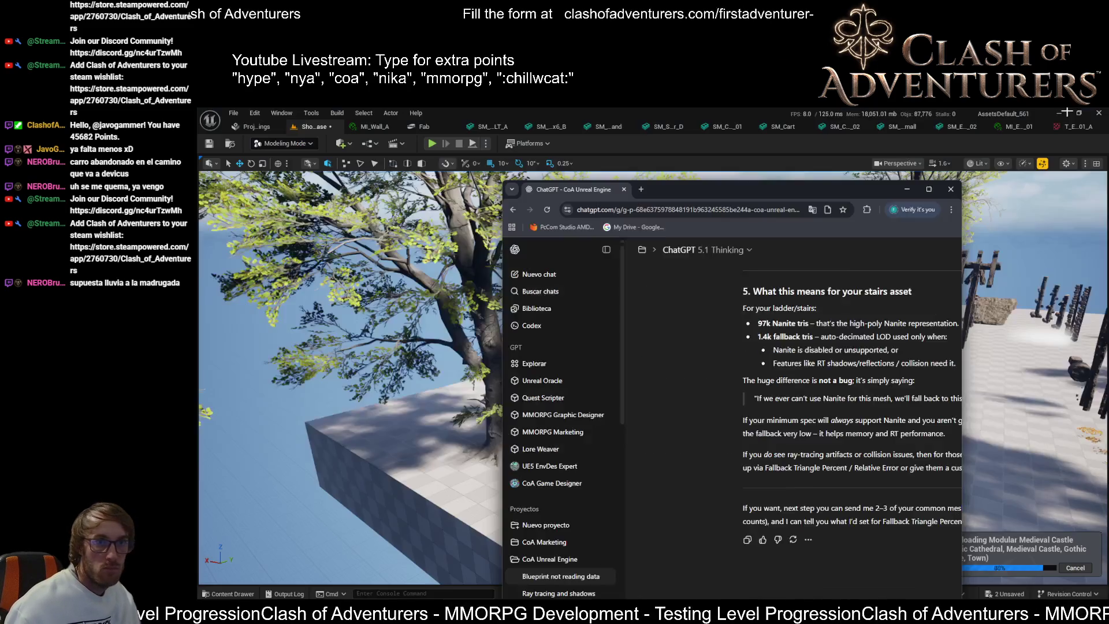
- Minimize the ChatGPT window, fly the camera to the large central tree and select it
left_click(928, 189)
left_click(1056, 114)
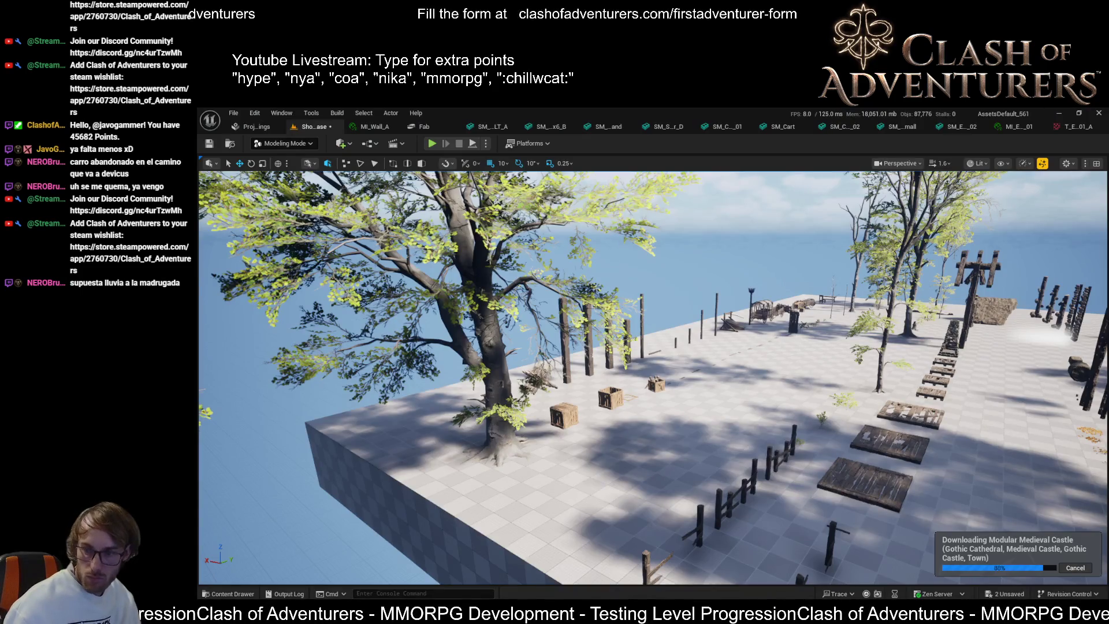
left_click_drag(565, 269, 508, 236)
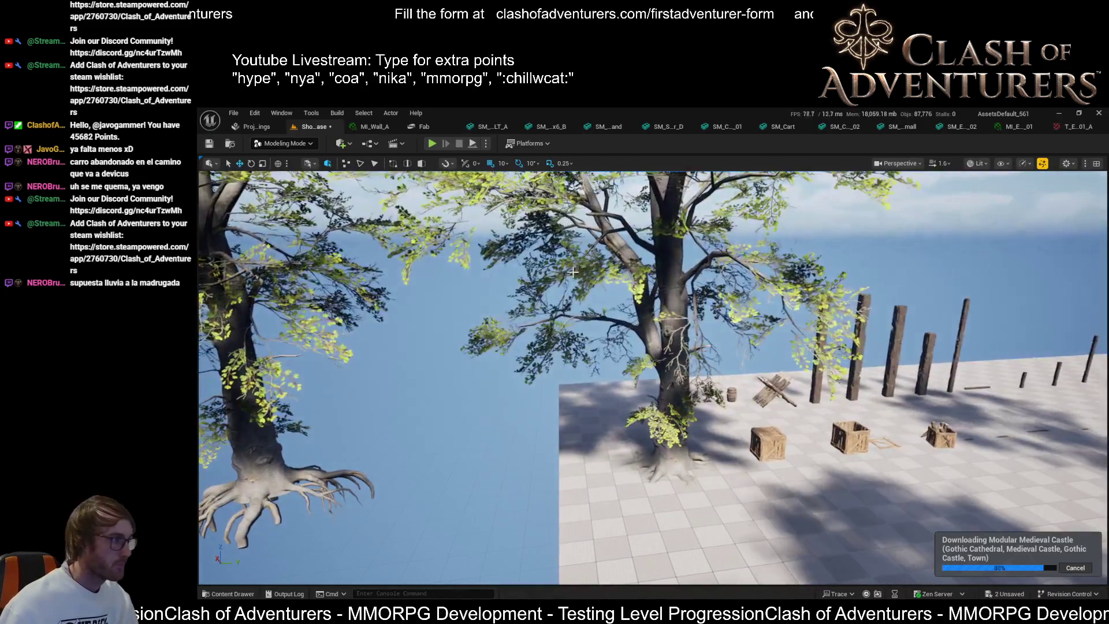
left_click(566, 269)
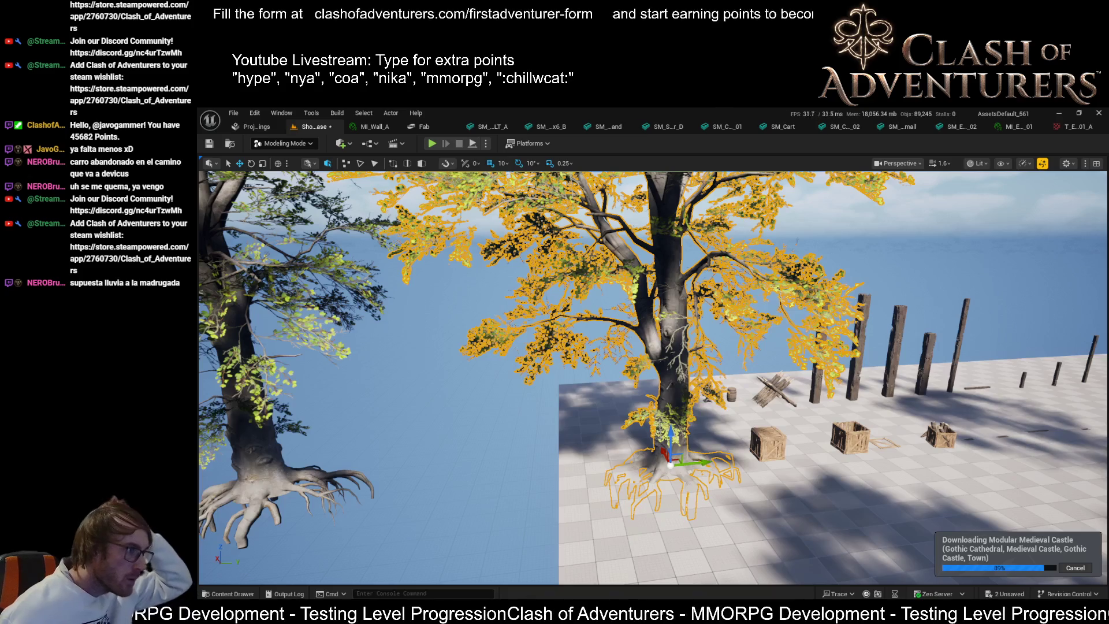
- Pull back for a wide view of the plaza, checking it in wireframe then lit shading
left_click_drag(398, 375, 459, 395)
key("alt+2")
key("alt+4")
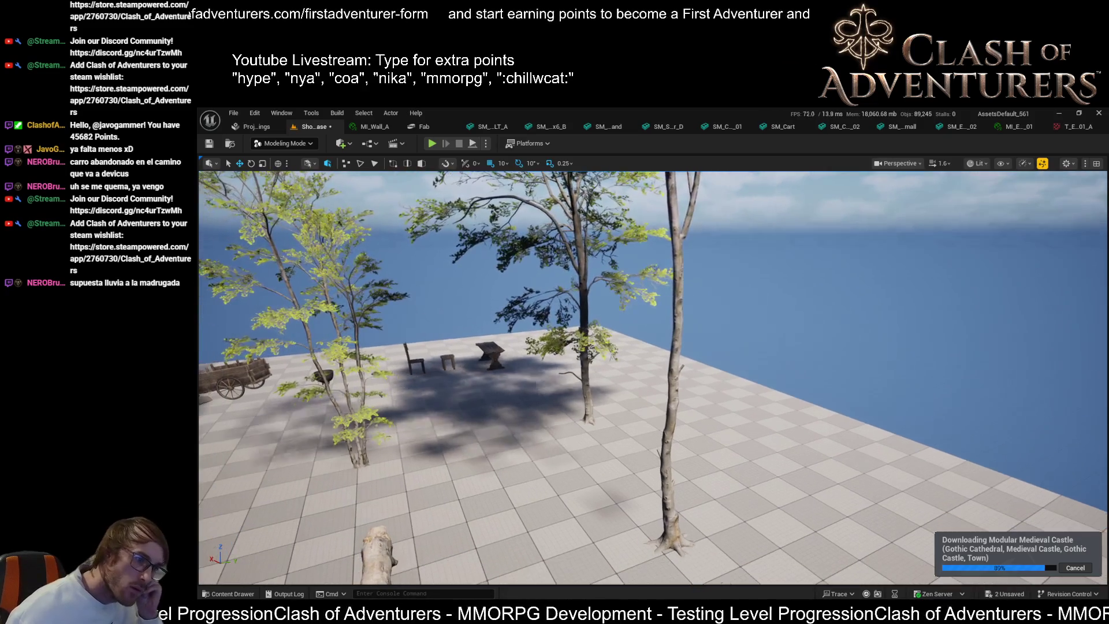
left_click_drag(652, 378, 664, 381)
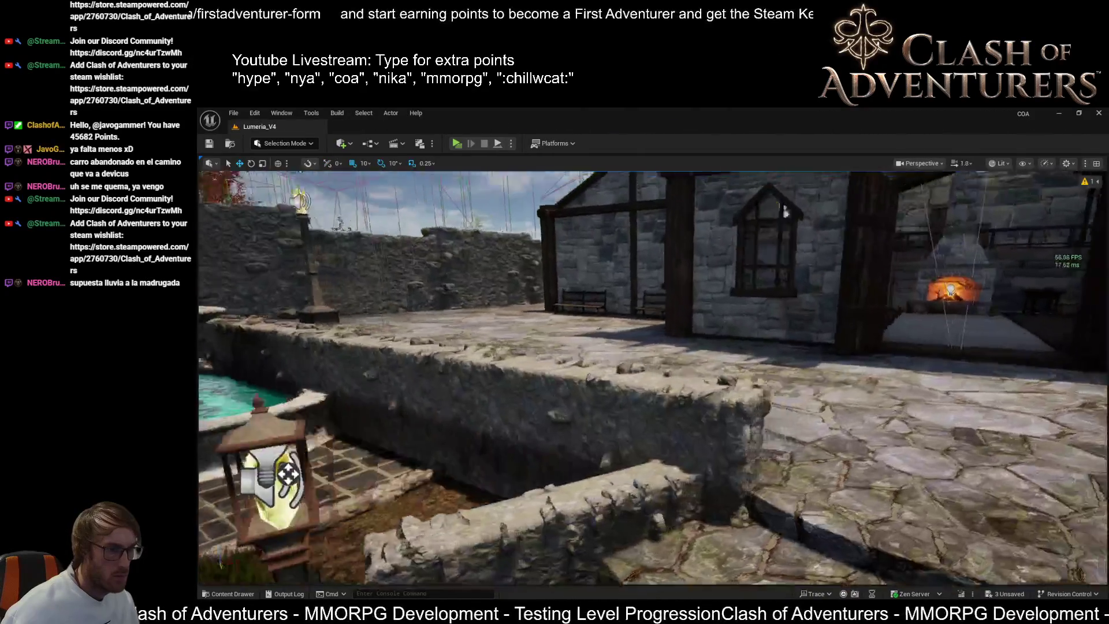
- Fly over the Lumeria_V4 village's house, stone wall and yard, then return to the showcase project
left_click_drag(783, 212, 790, 214)
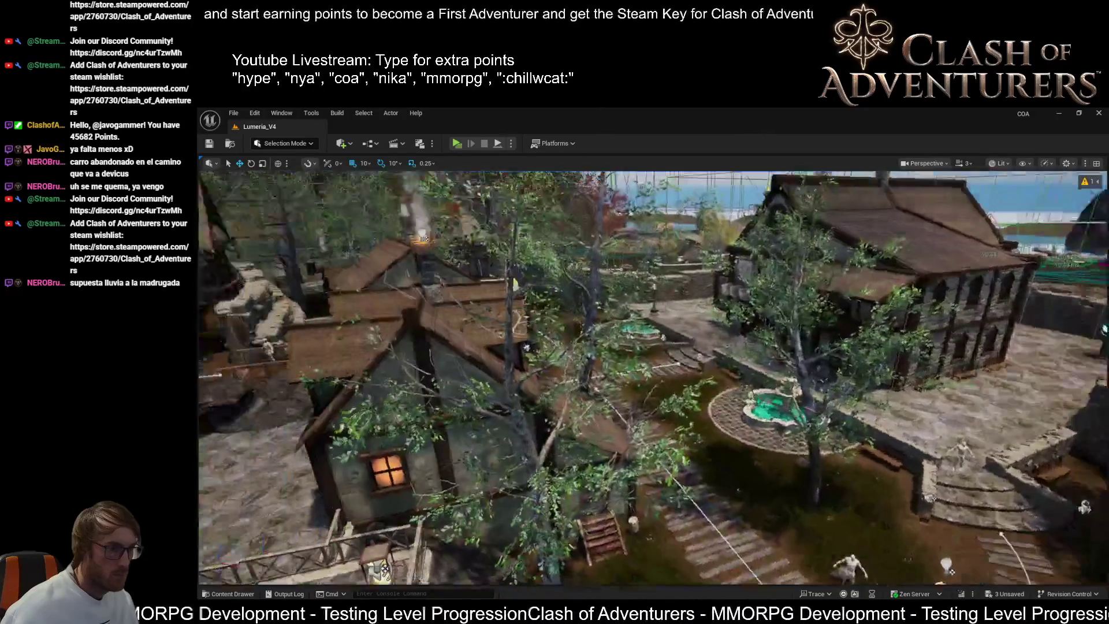
key("s")
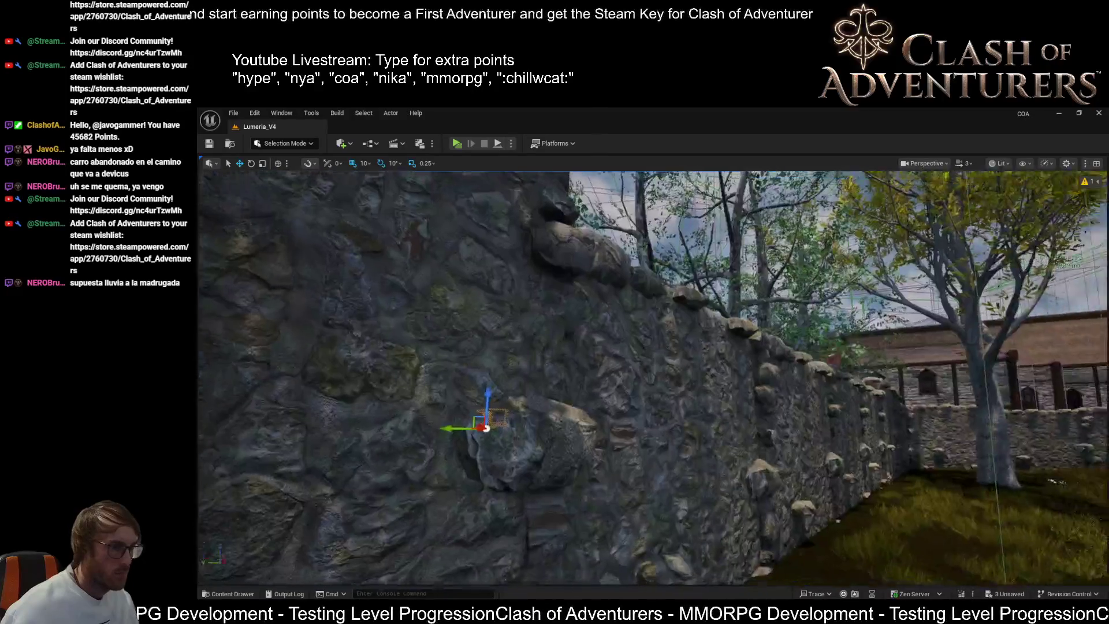
key("f")
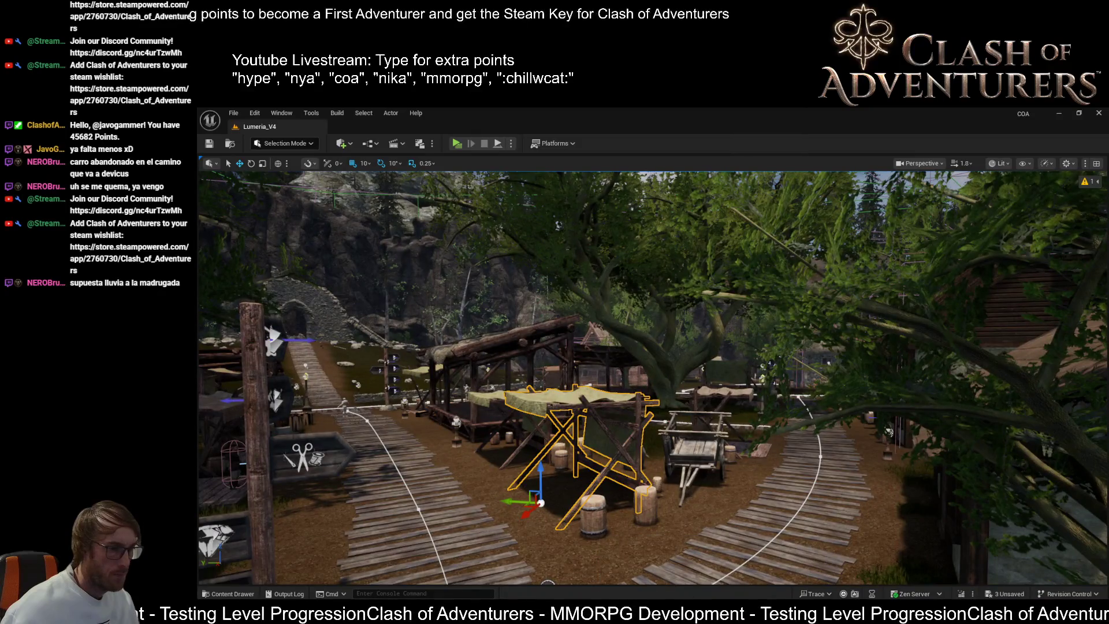
key("alt+Tab")
key("alt+Tab")
key("alt+Tab")
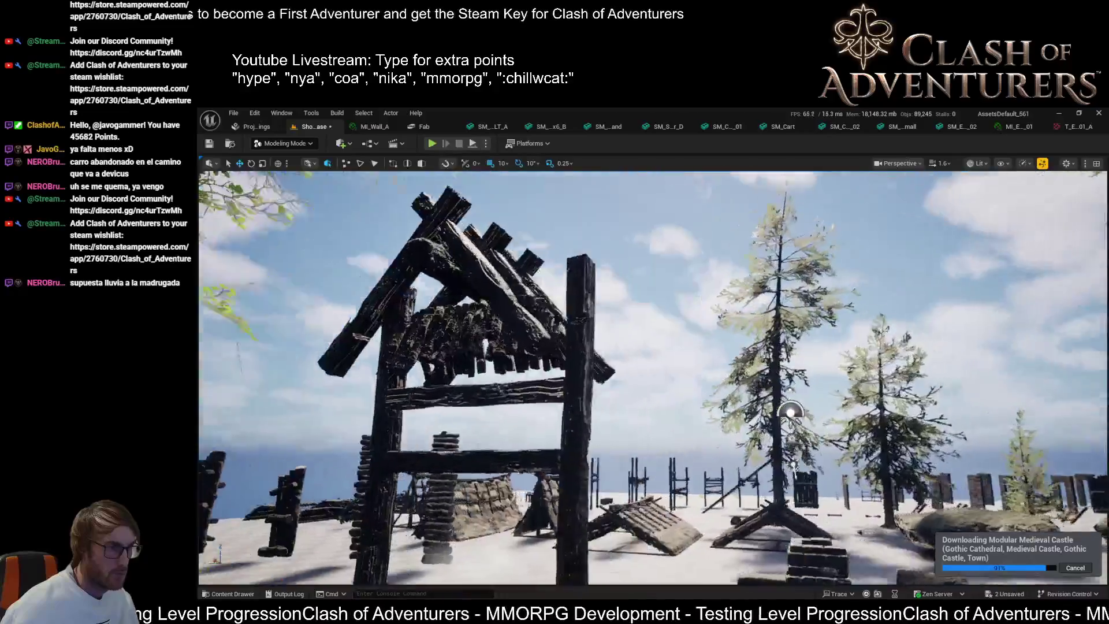
- Fly past the log posts, haystack and pines to the torch, checking wireframe shading
key("w")
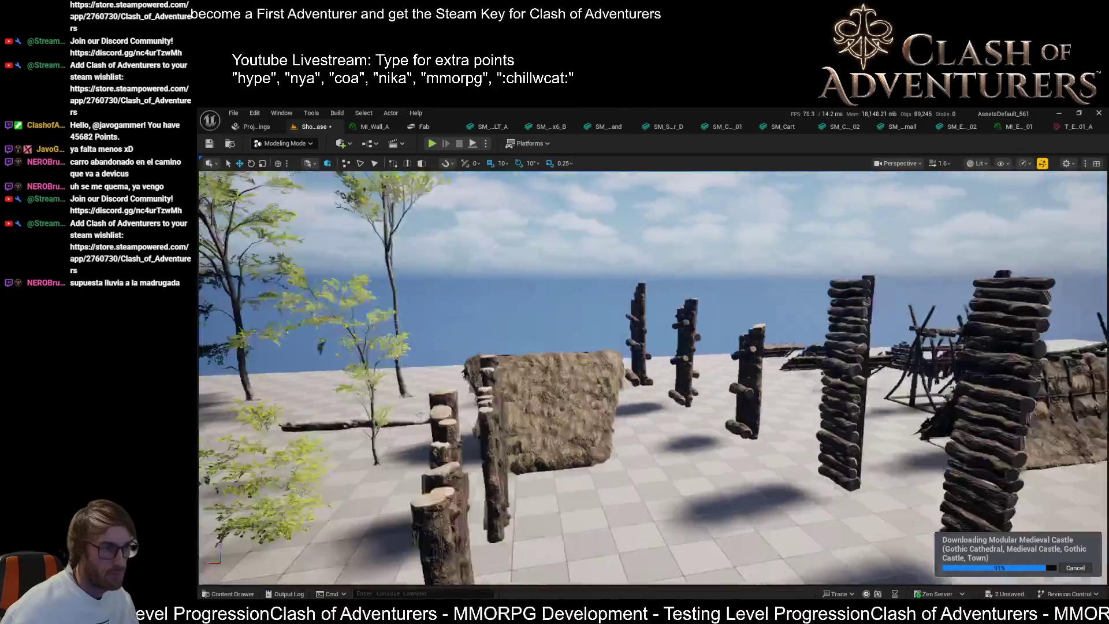
key("w")
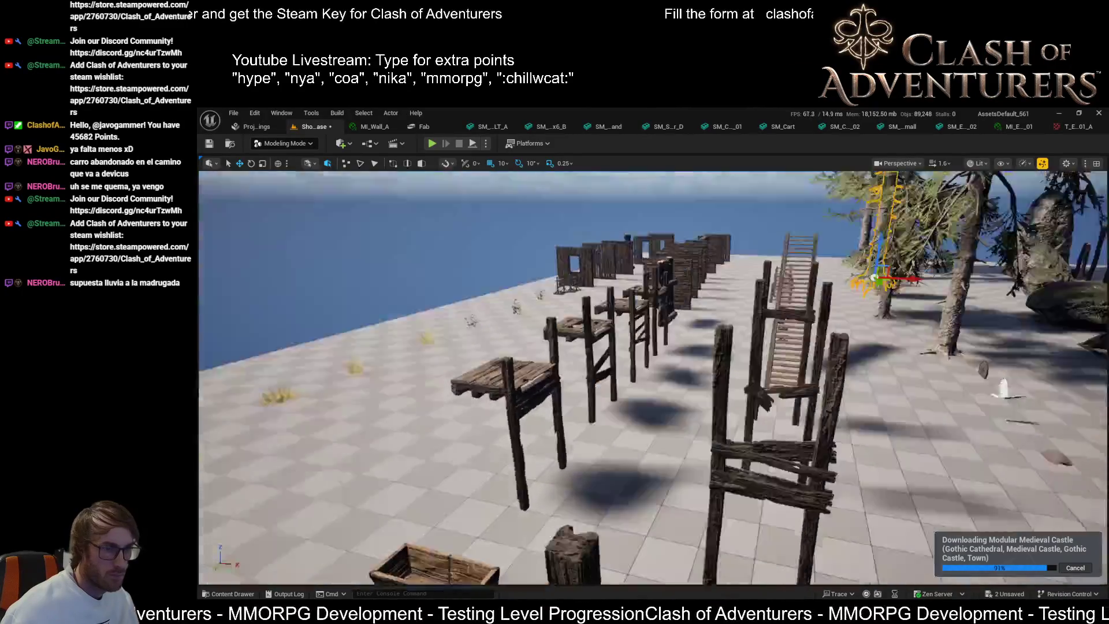
key("w")
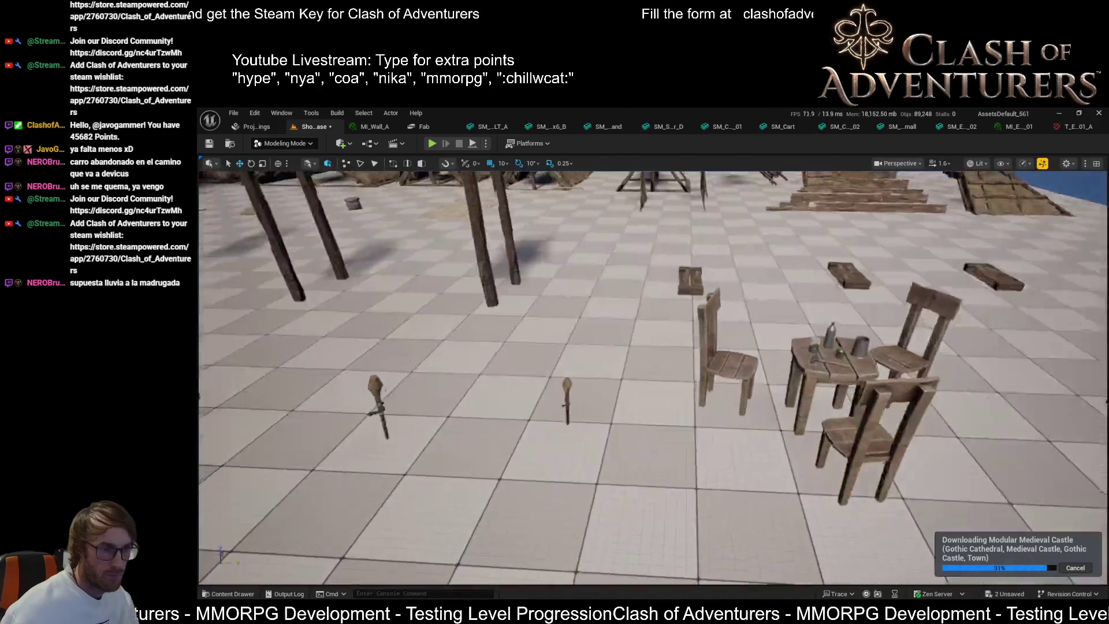
scroll(653, 375, "down", 3)
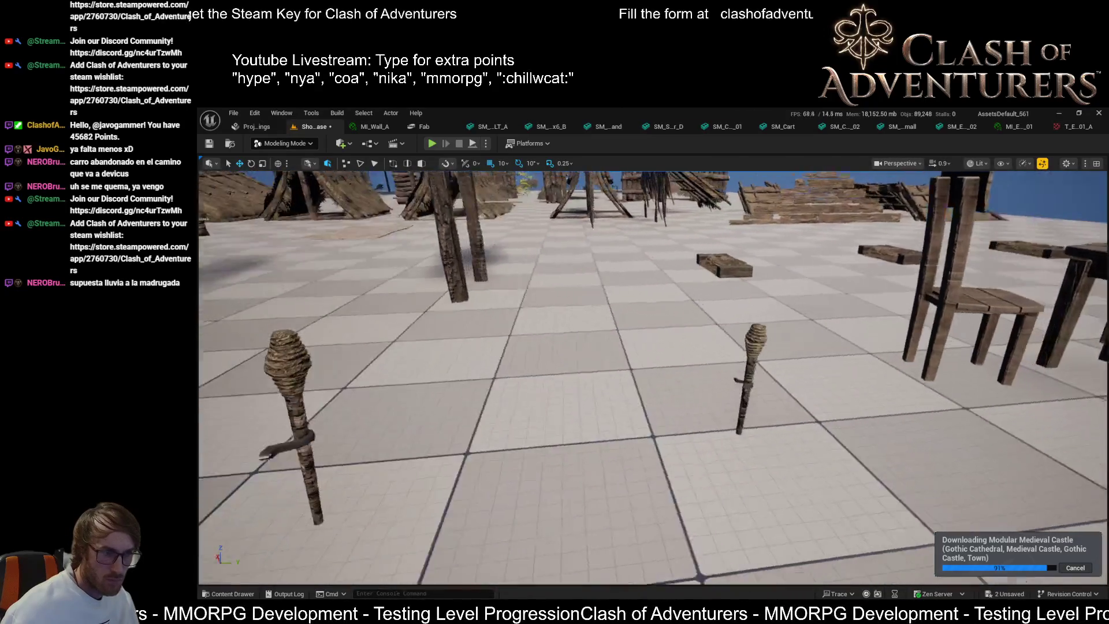
key("alt+2")
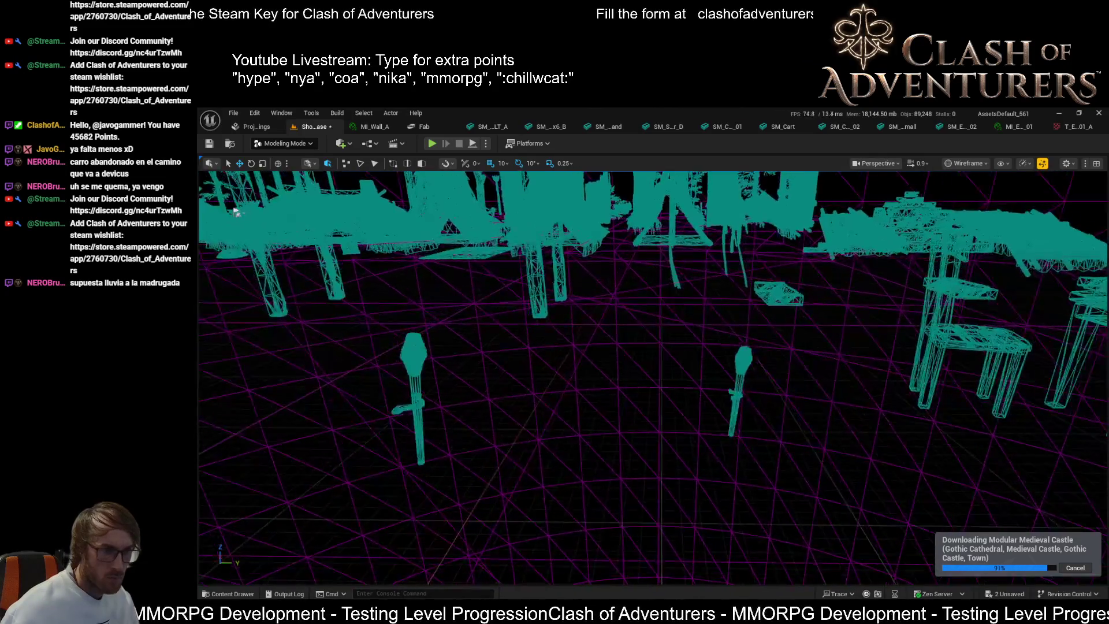
key("alt+4")
- Fly past the grass and dock through the wooden frames and select the table-and-chairs group
key("w")
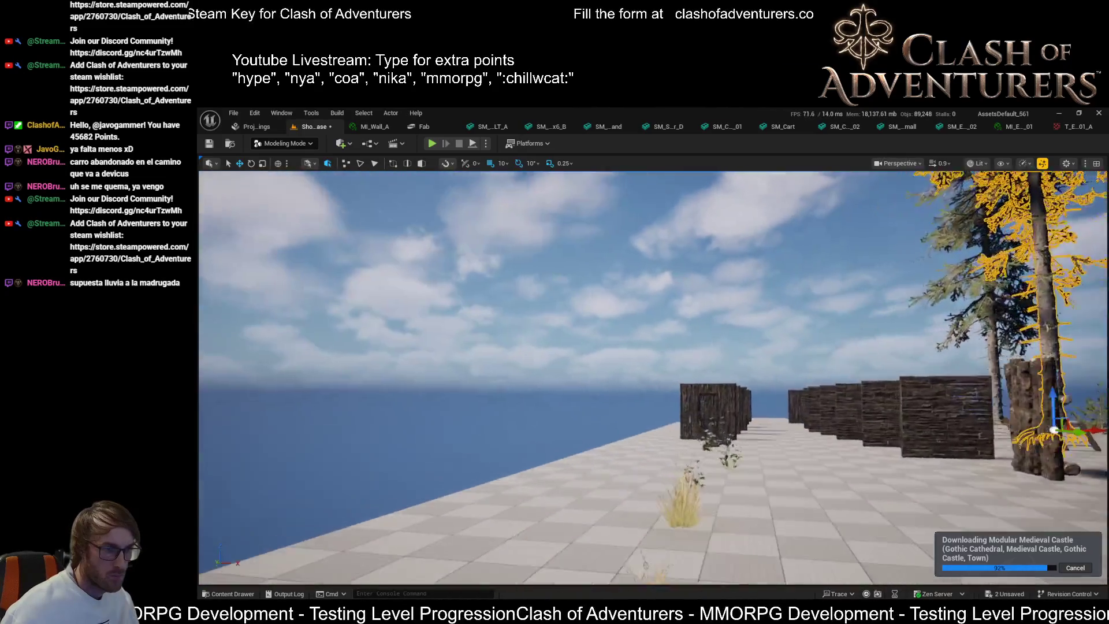
key("w")
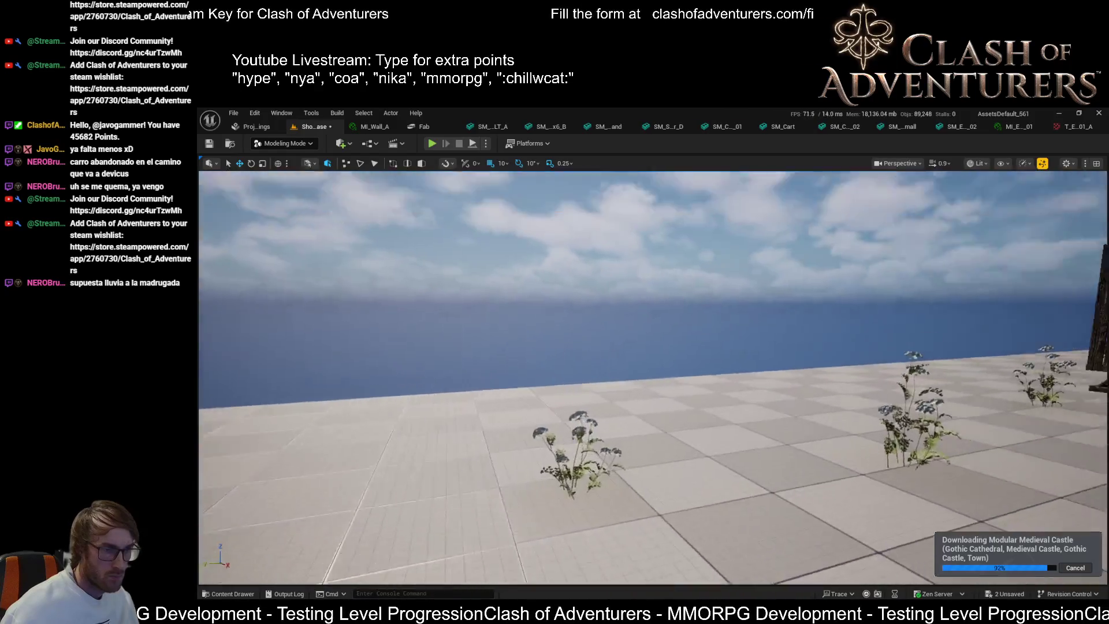
key("w")
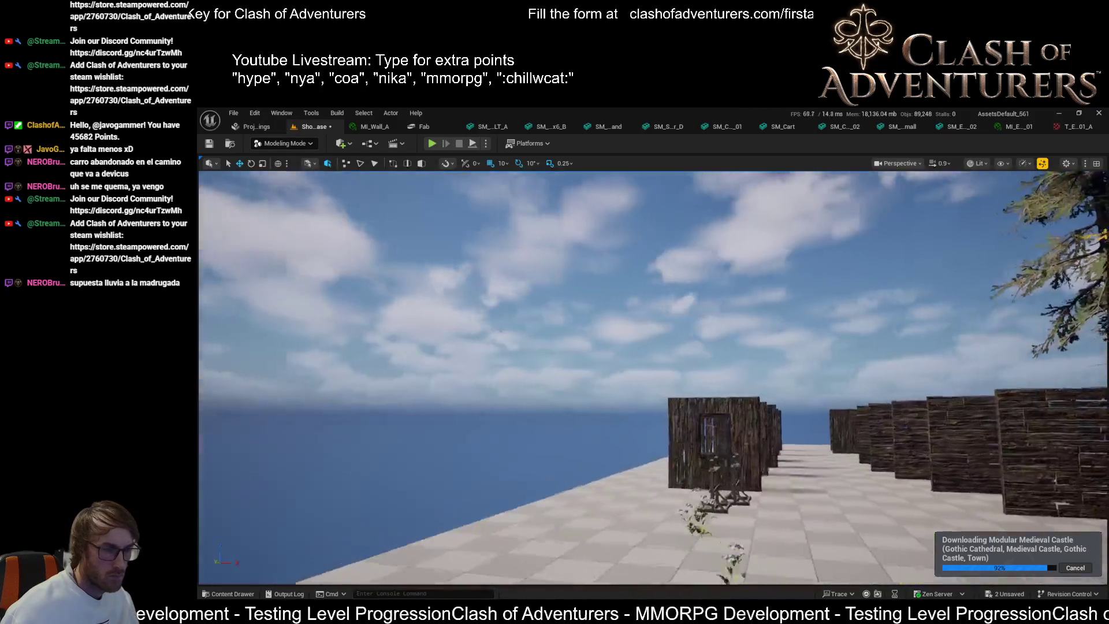
key("w")
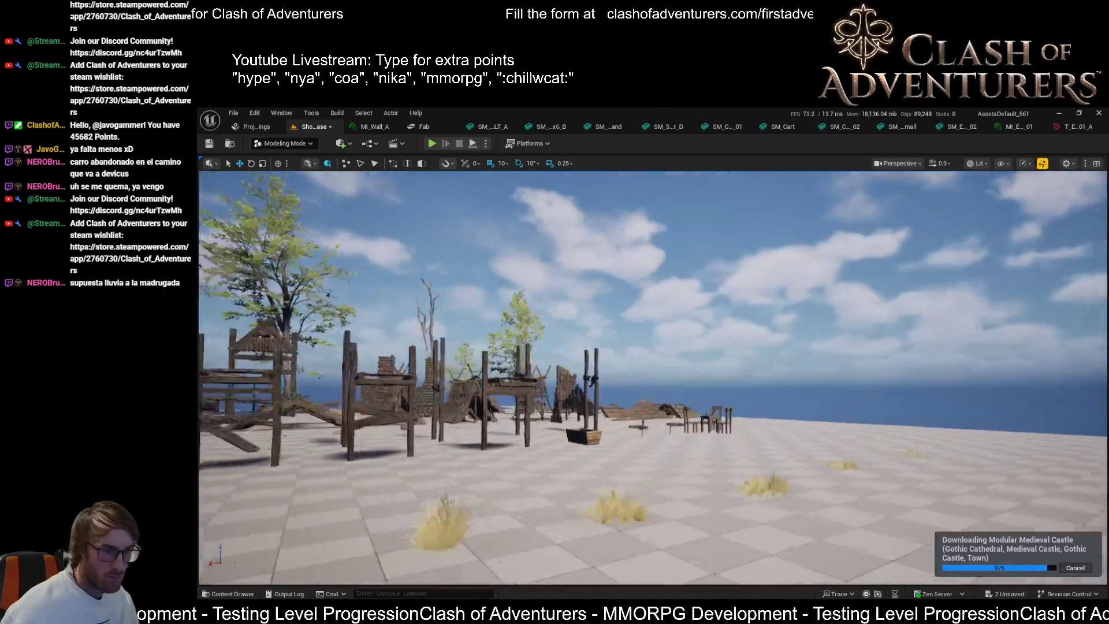
key("w")
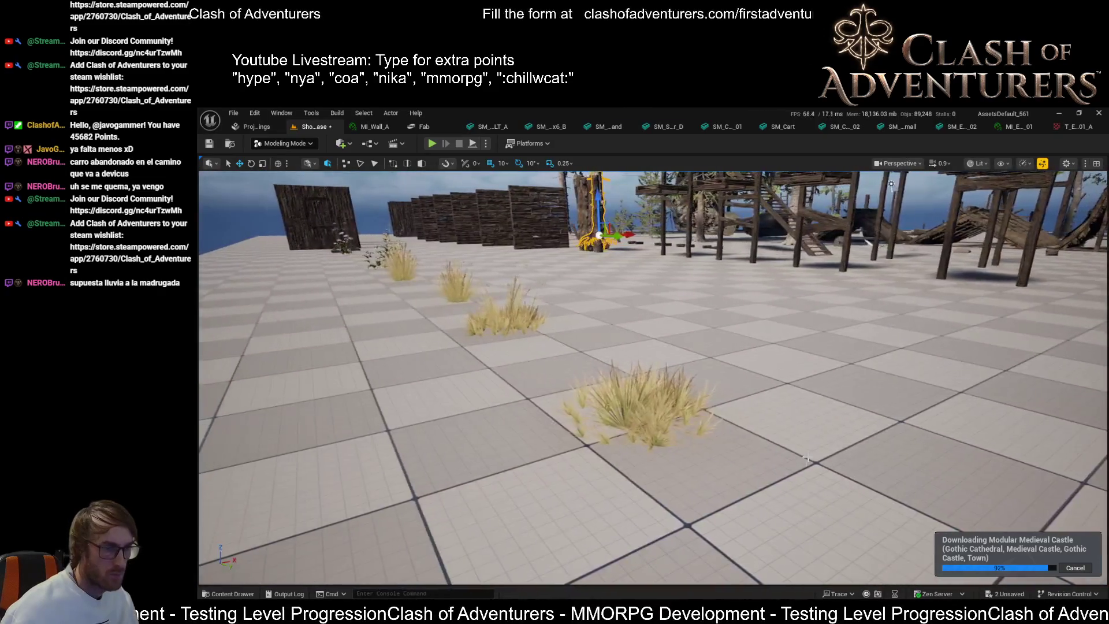
key("alt+2")
key("alt+4")
key("w")
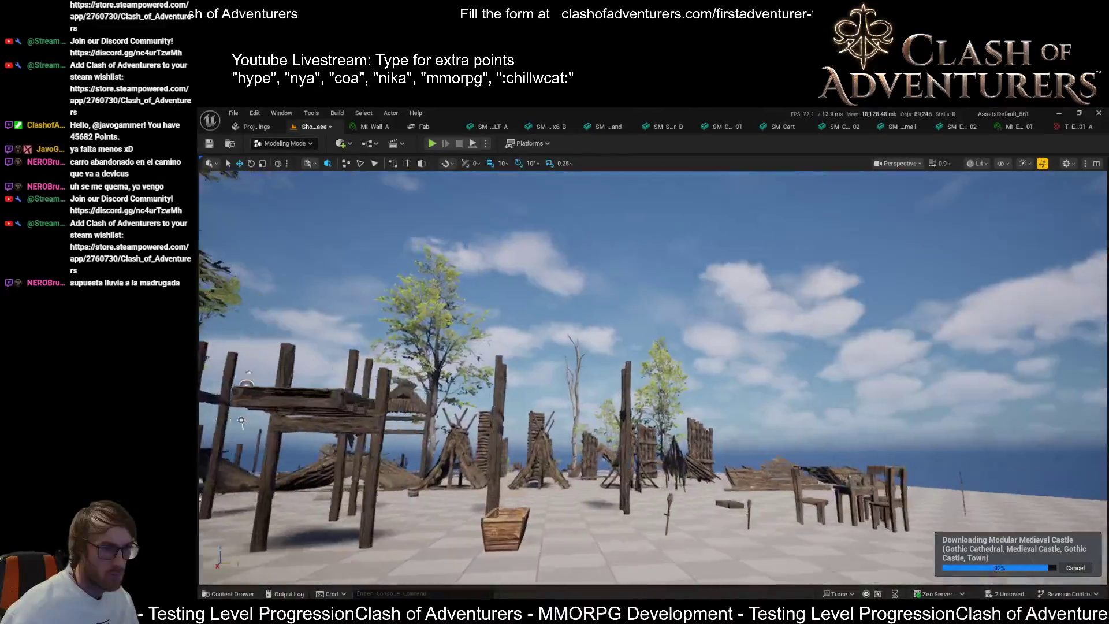
key("s")
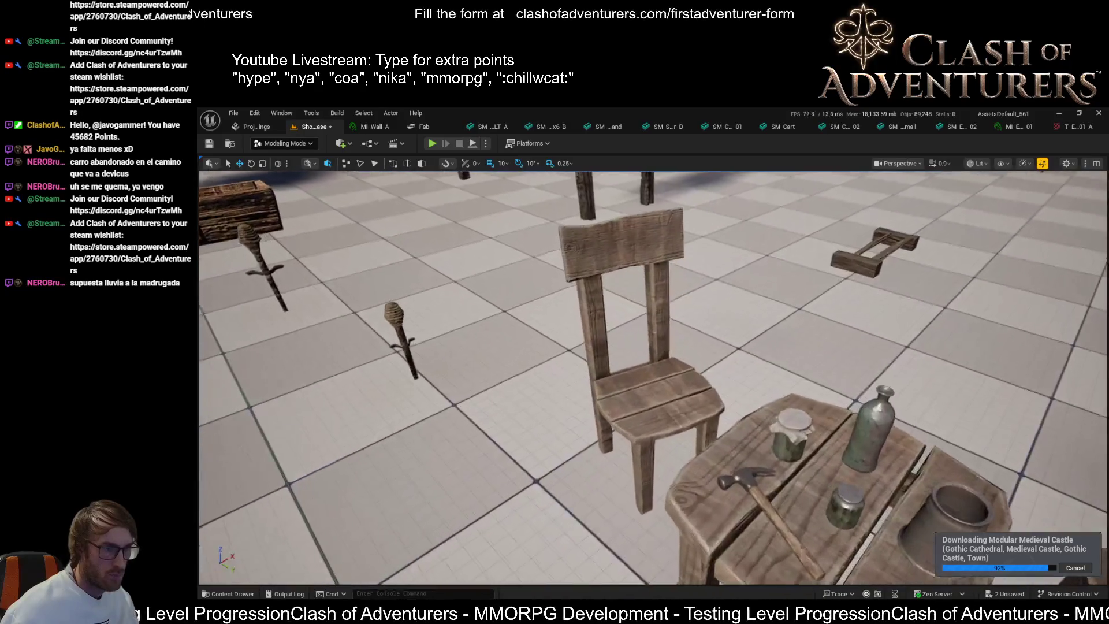
left_click(676, 451)
- Fly on past the gate, carts and pines, then return to frame a wooden chair up close
key("w")
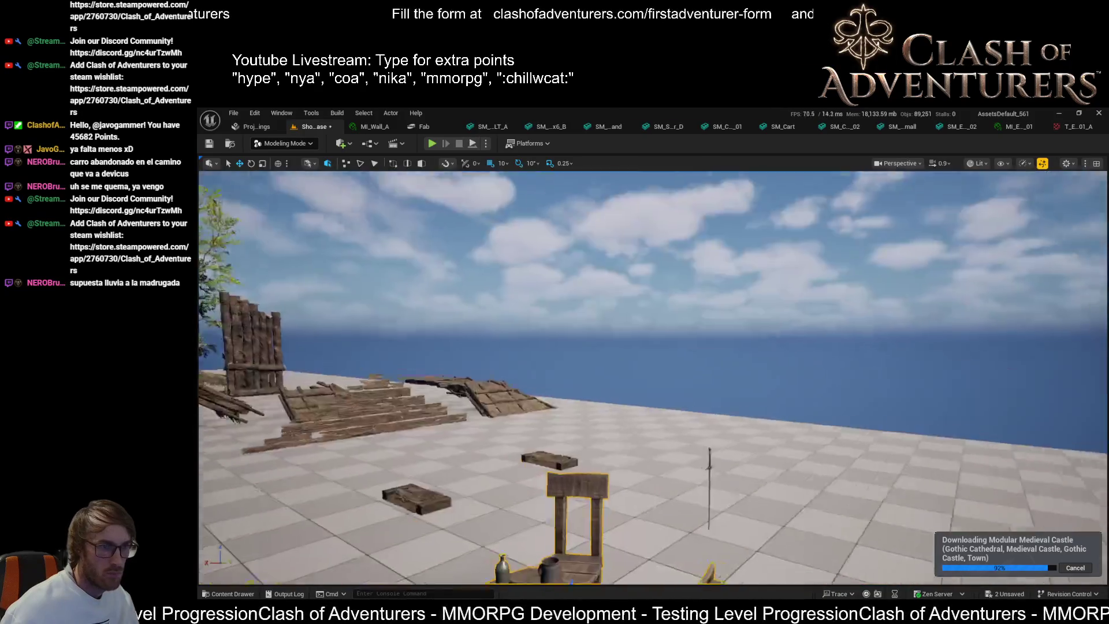
scroll(653, 375, "up", 2)
key("w")
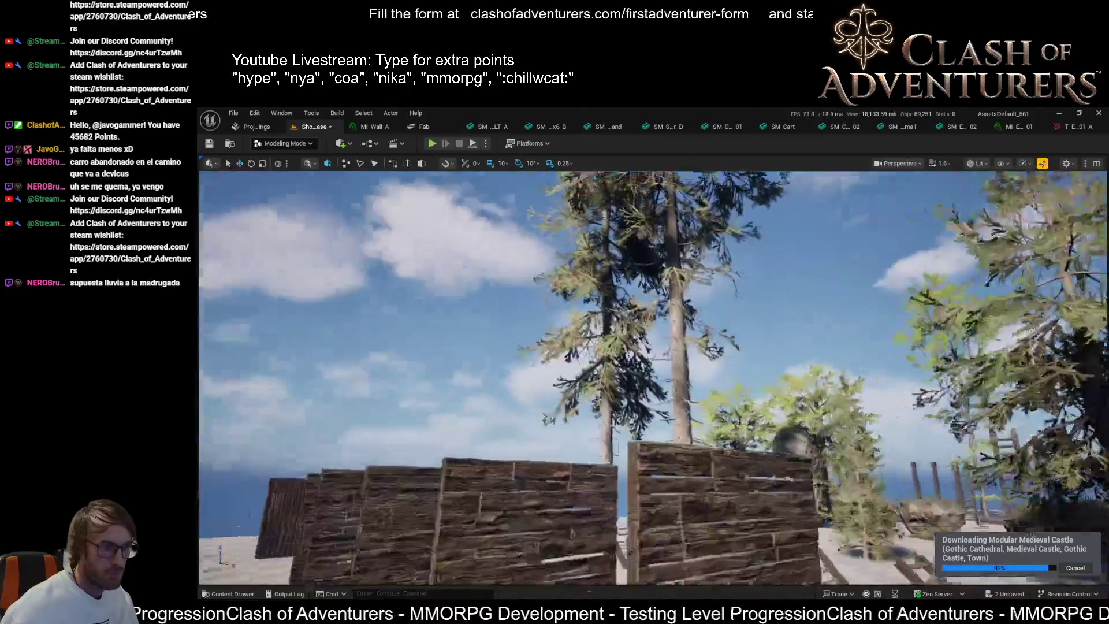
key("w")
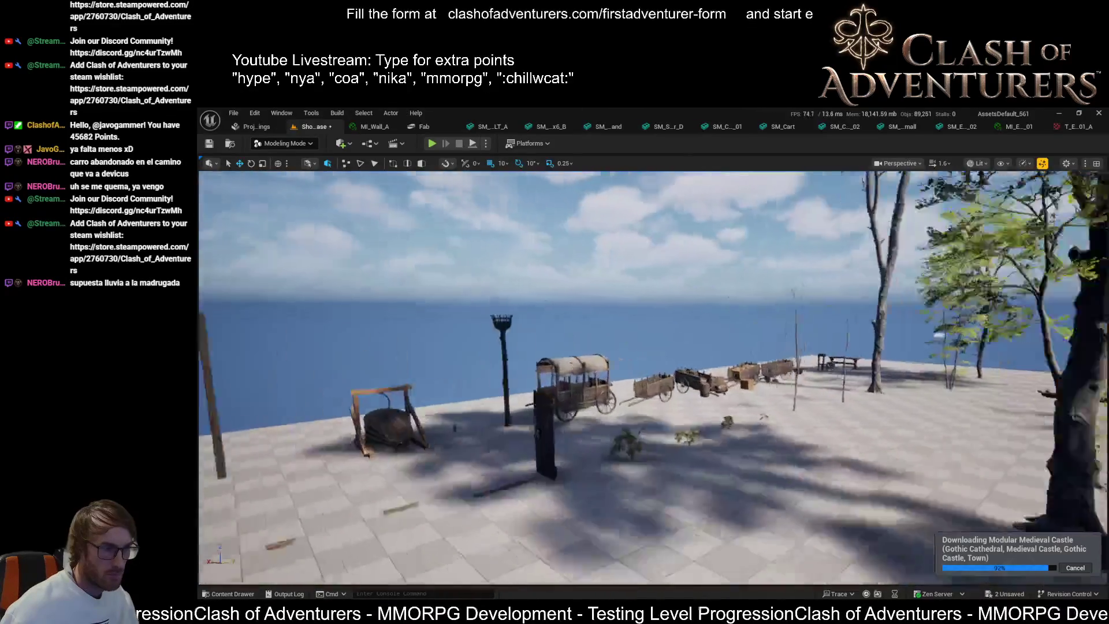
key("w")
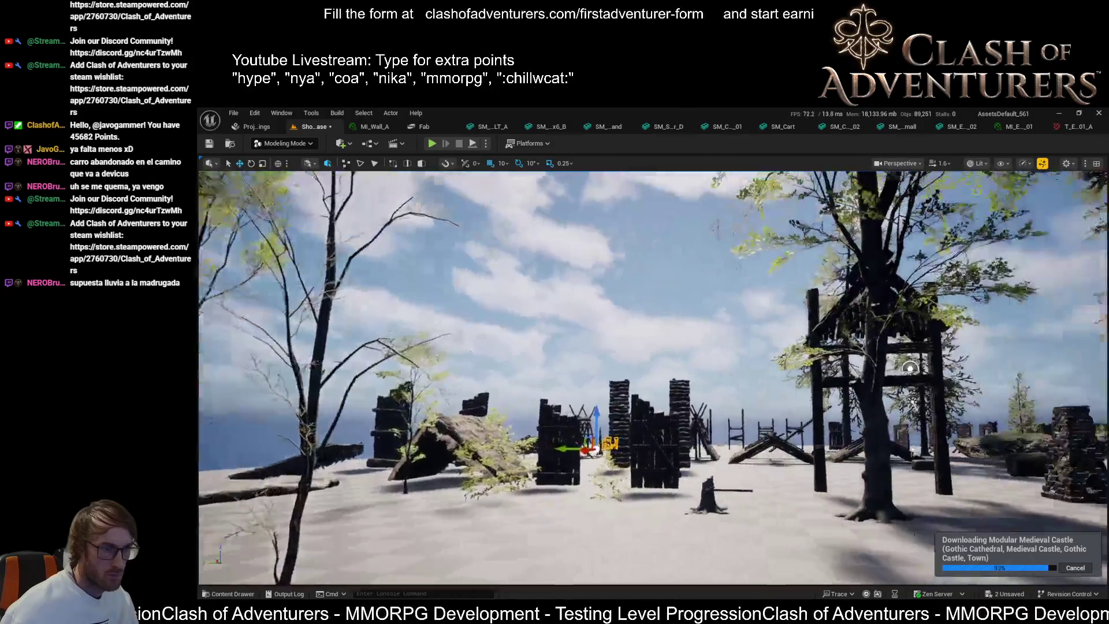
key("w")
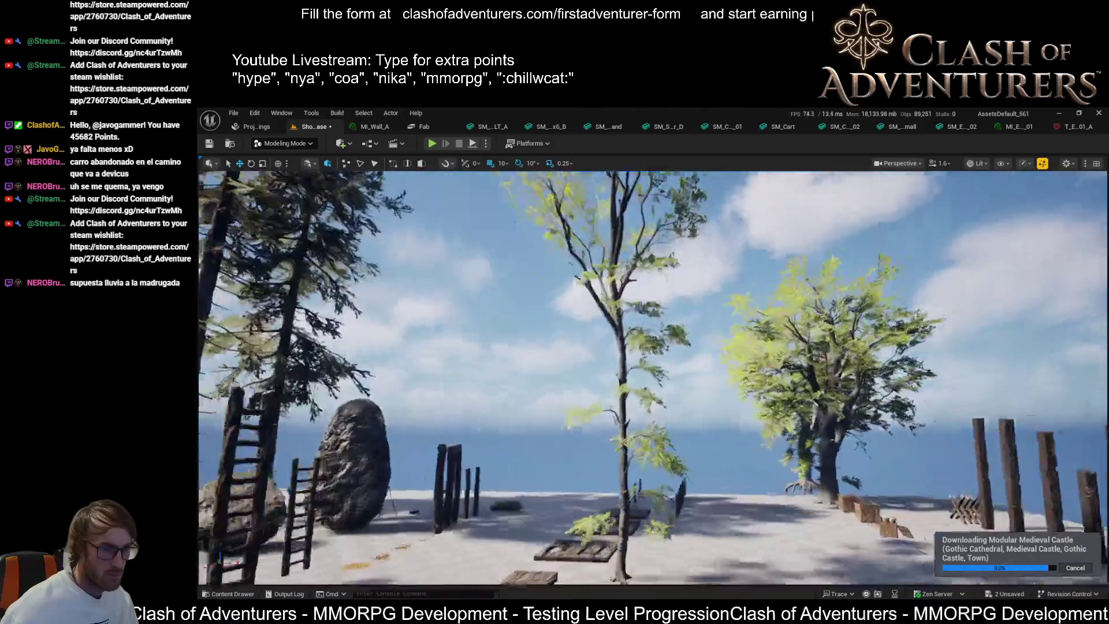
key("w")
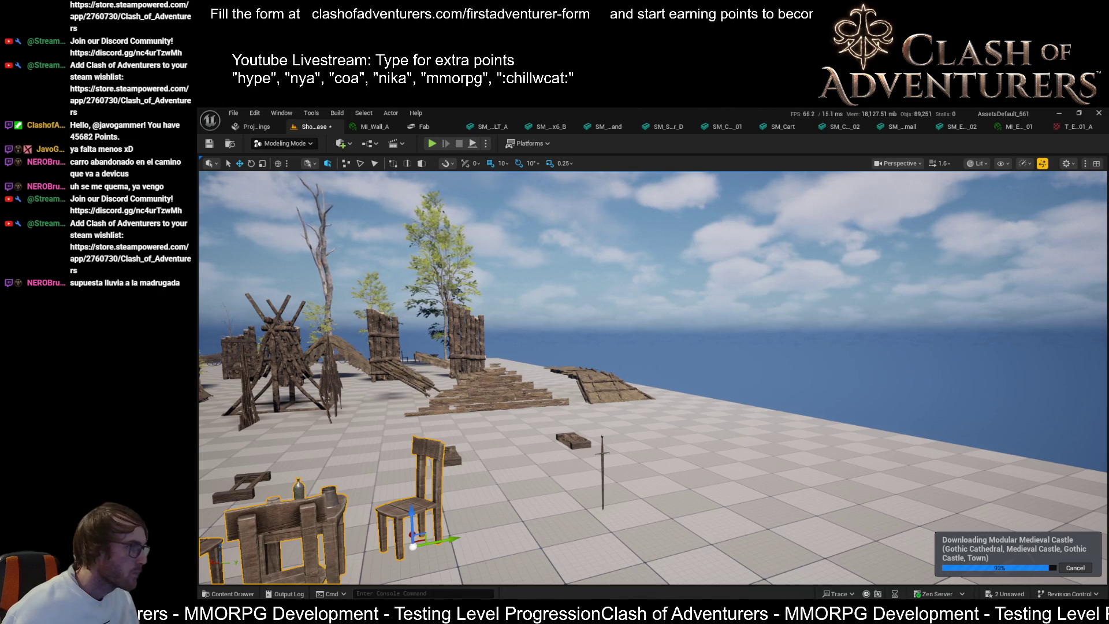
left_click_drag(512, 355, 497, 416)
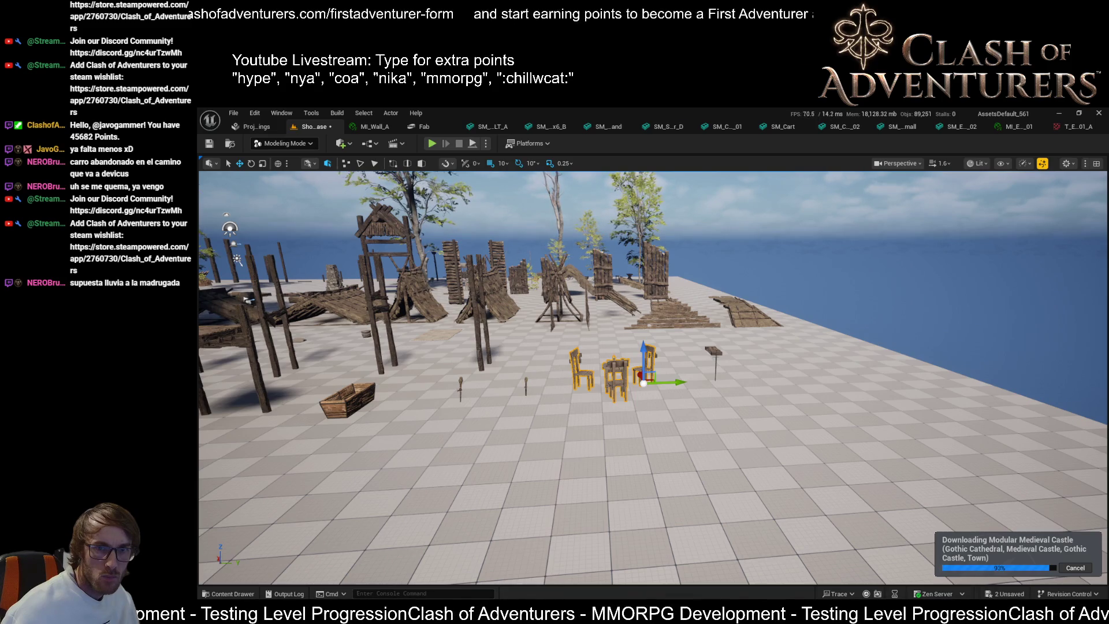
key("f")
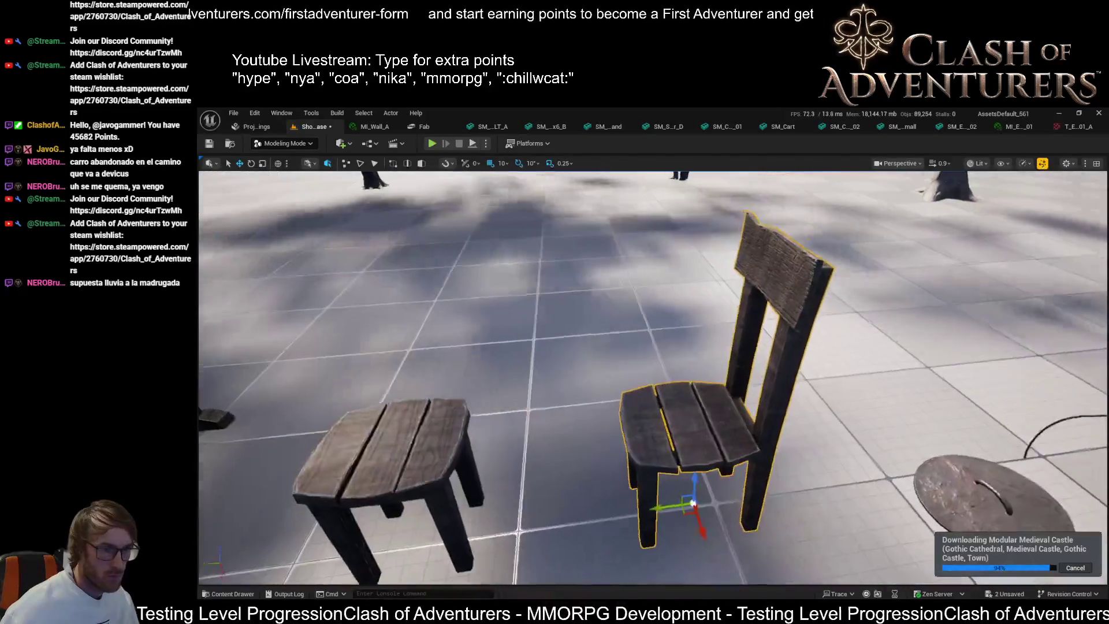
- Inspect the wooden chair in wireframe and lit shading, then open its mesh in the Static Mesh Editor
scroll(653, 375, "down", 6)
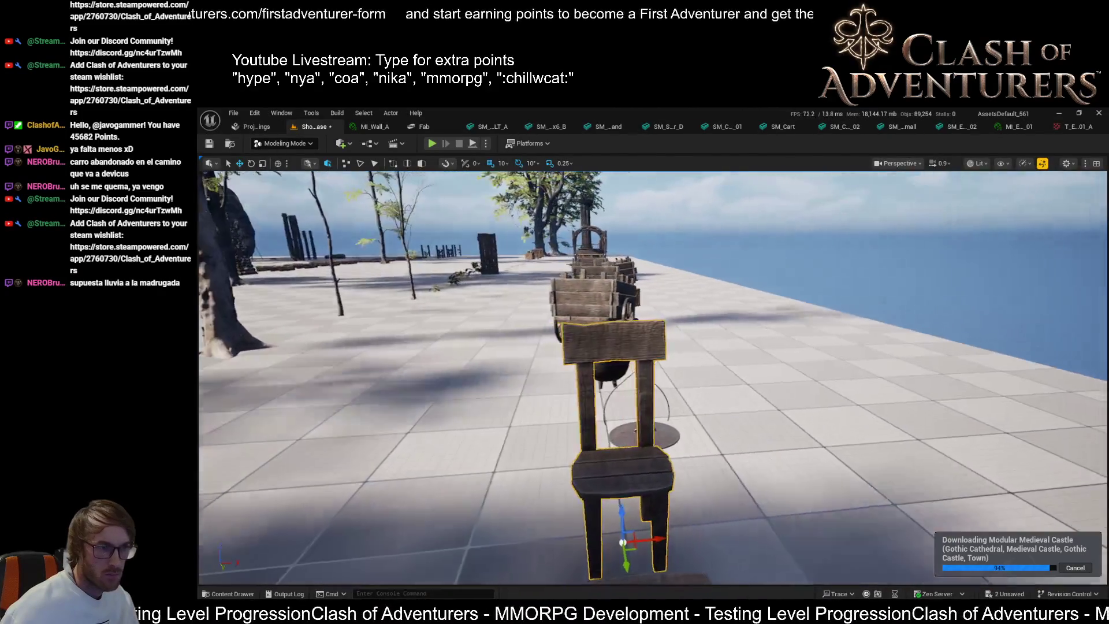
scroll(646, 439, "up", 8)
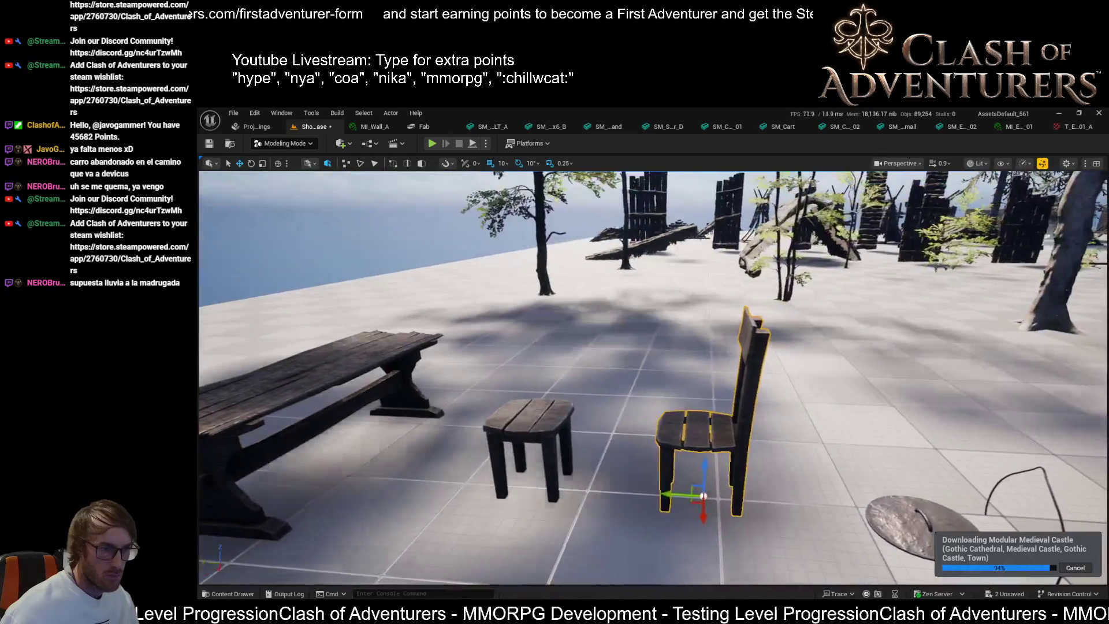
scroll(652, 375, "down", 4)
scroll(653, 375, "up", 4)
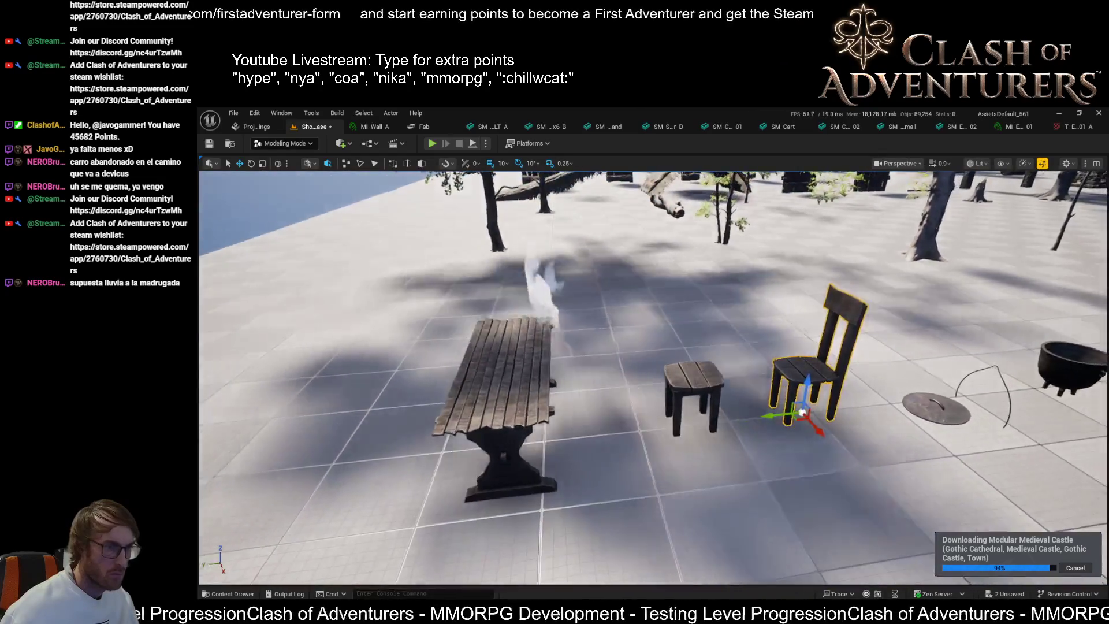
scroll(653, 375, "up", 4)
key("alt+2")
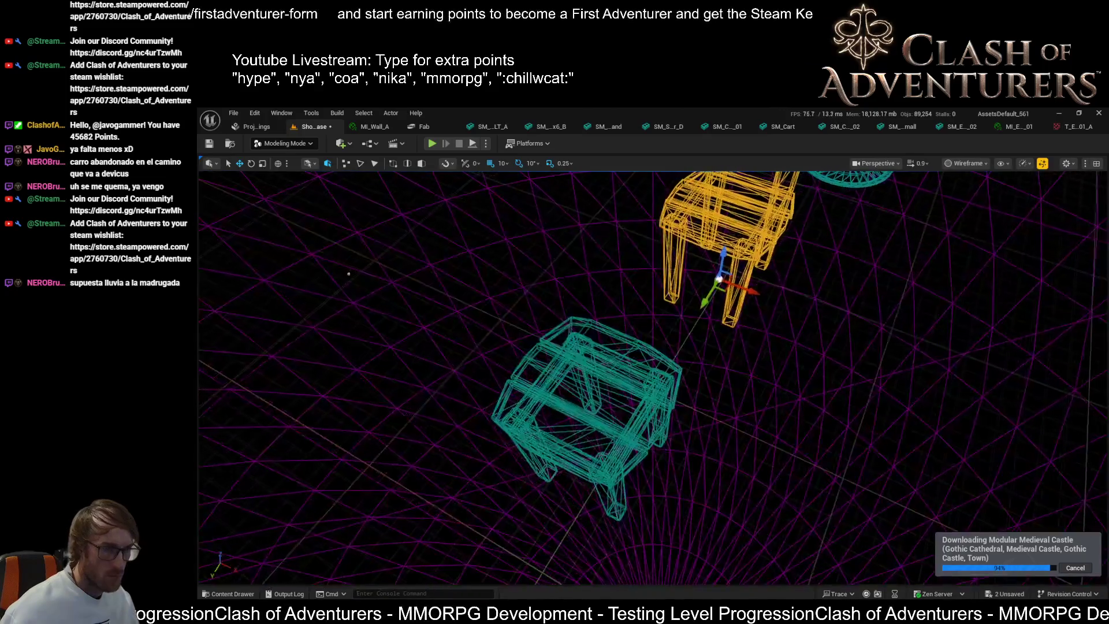
key("alt+4")
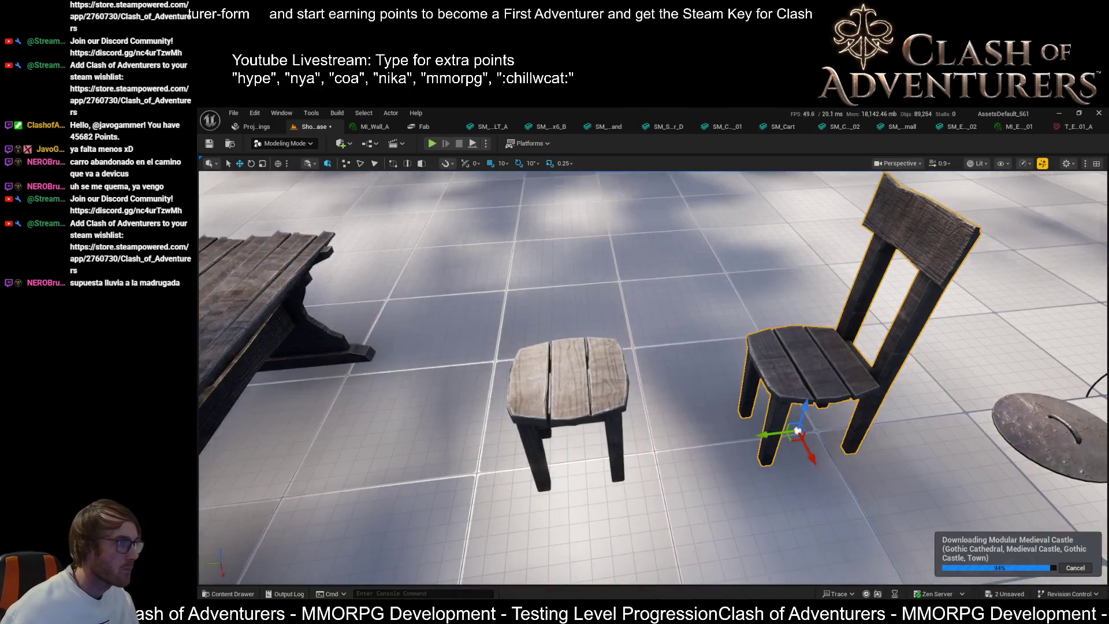
key("ctrl+e")
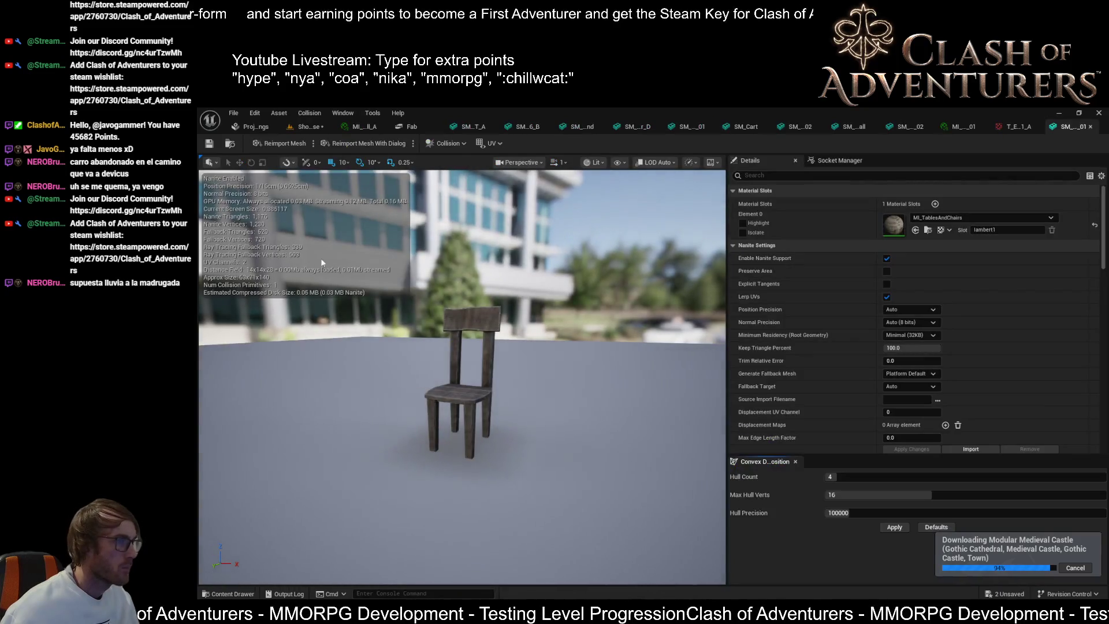
- Inspect the chair mesh from several angles, toggling wireframe and back to lit shading
mouse_move(269, 227)
left_mouse_down()
mouse_move(274, 272)
mouse_move(271, 242)
left_mouse_up()
key("alt+2")
key("alt+4")
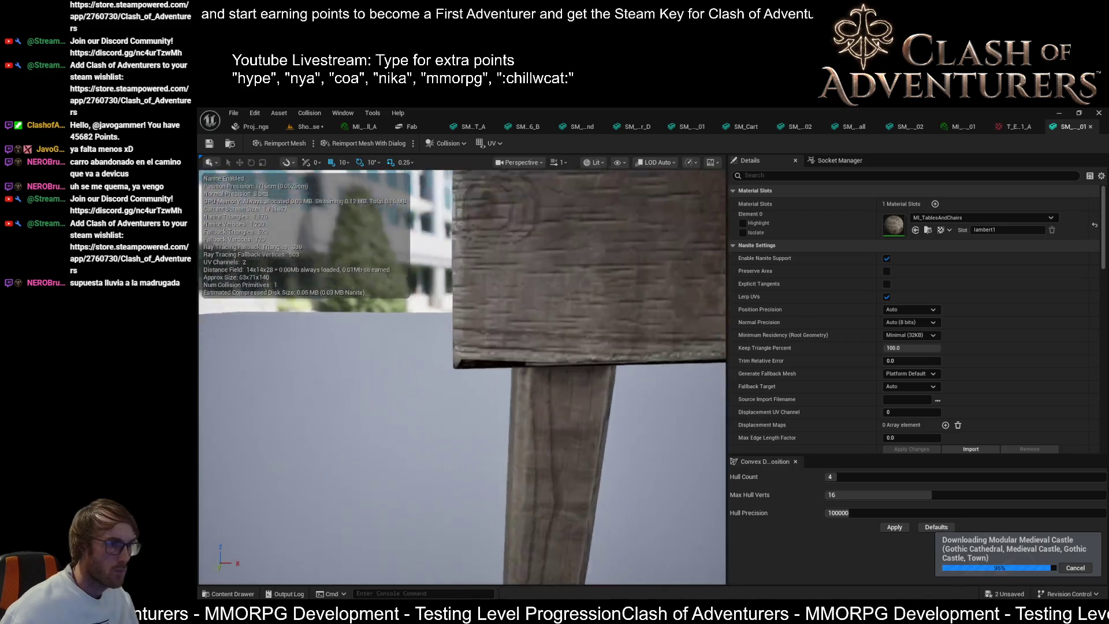
mouse_move(462, 375)
left_mouse_down()
mouse_move(520, 370)
mouse_move(397, 393)
left_mouse_up()
left_click_drag(610, 347, 610, 324)
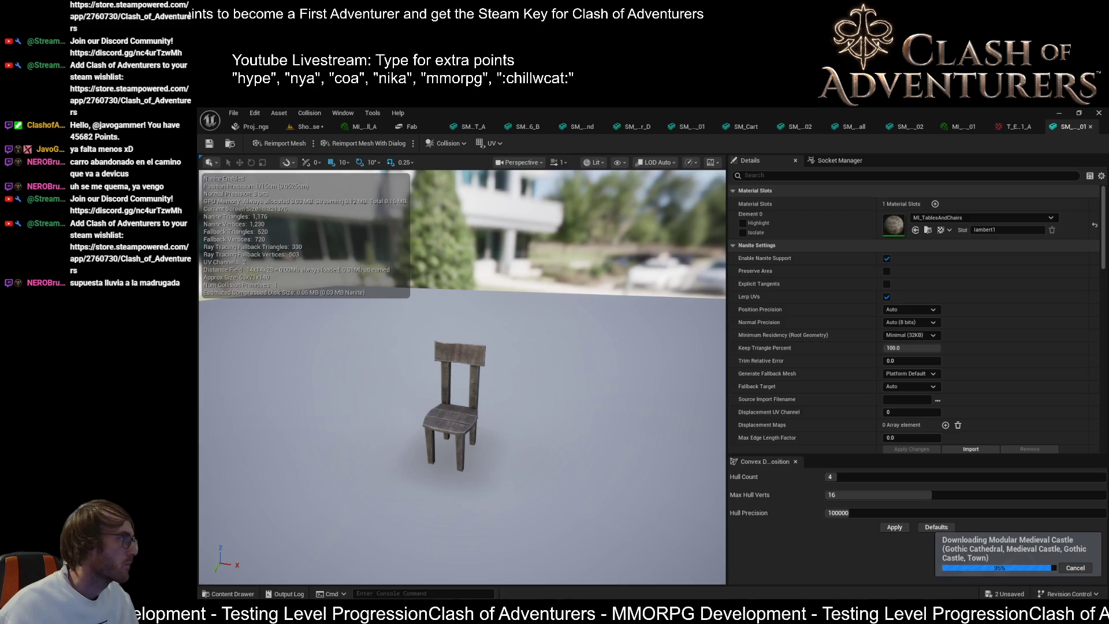
- Glance at the Lumeria_V4 level, then return to the plaza level with the chair, stool and table
key("alt+Tab")
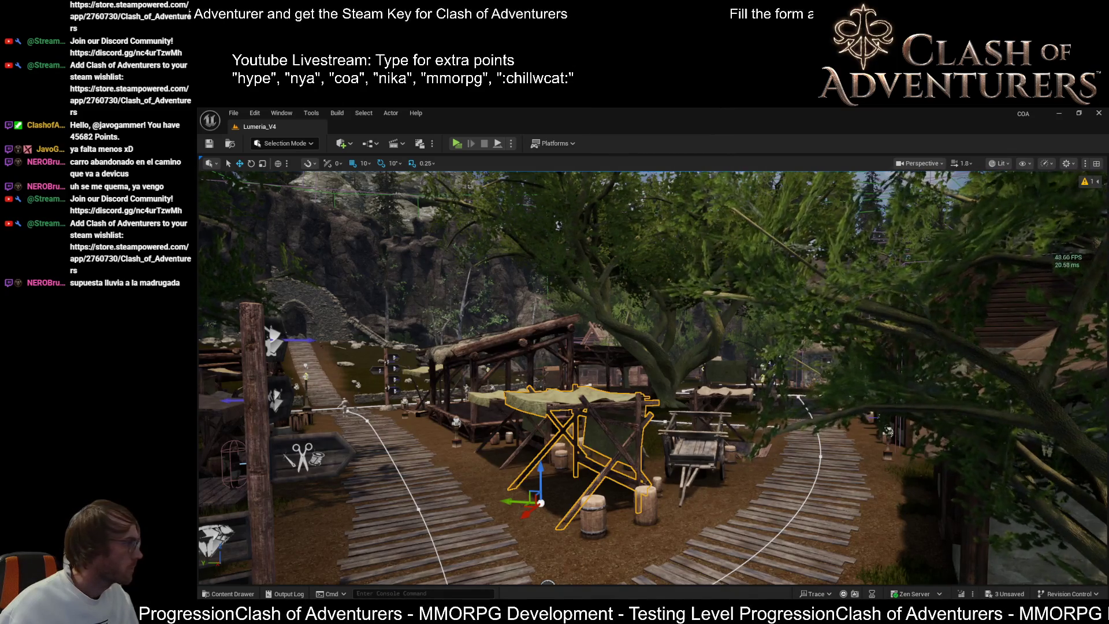
key("alt+Tab")
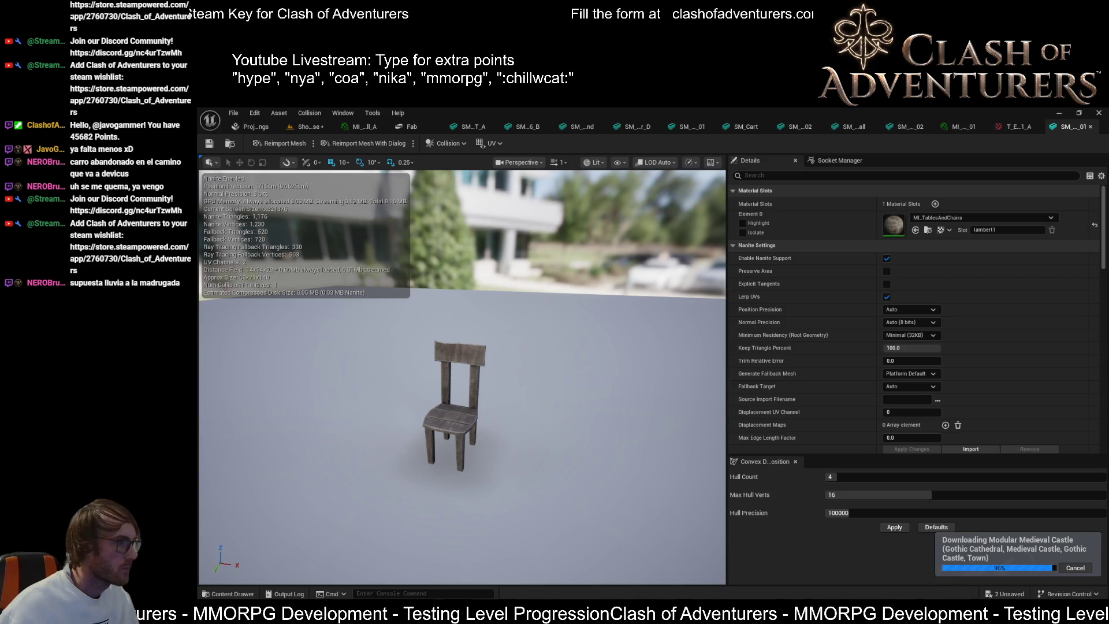
left_click(306, 126)
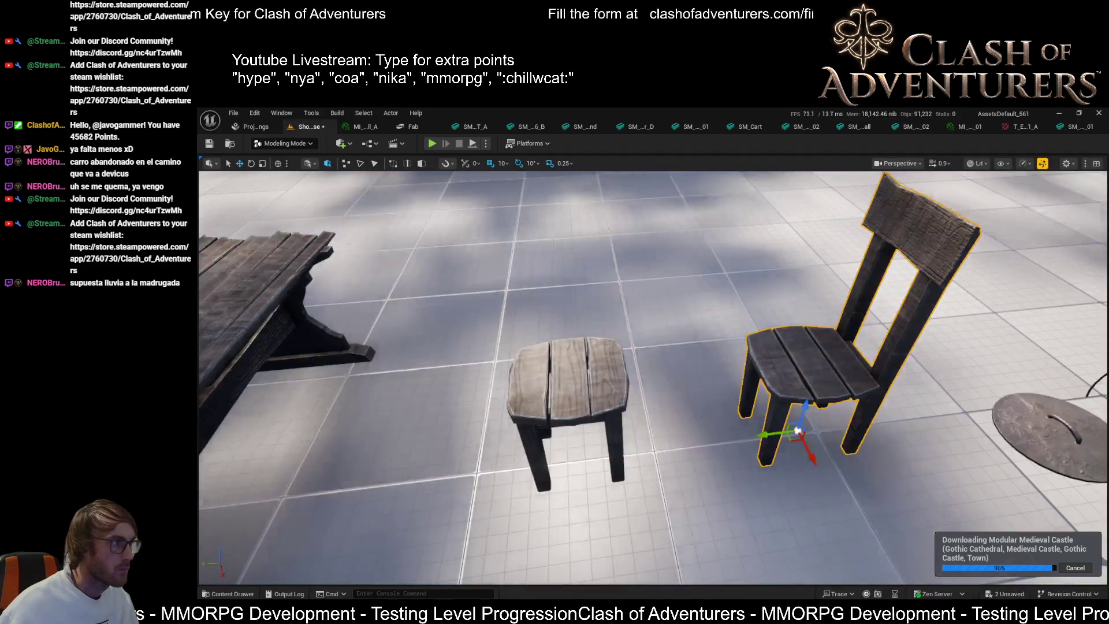
- Undo the misplaced chair placements and select the light wooden chair
scroll(397, 257, "down", 5)
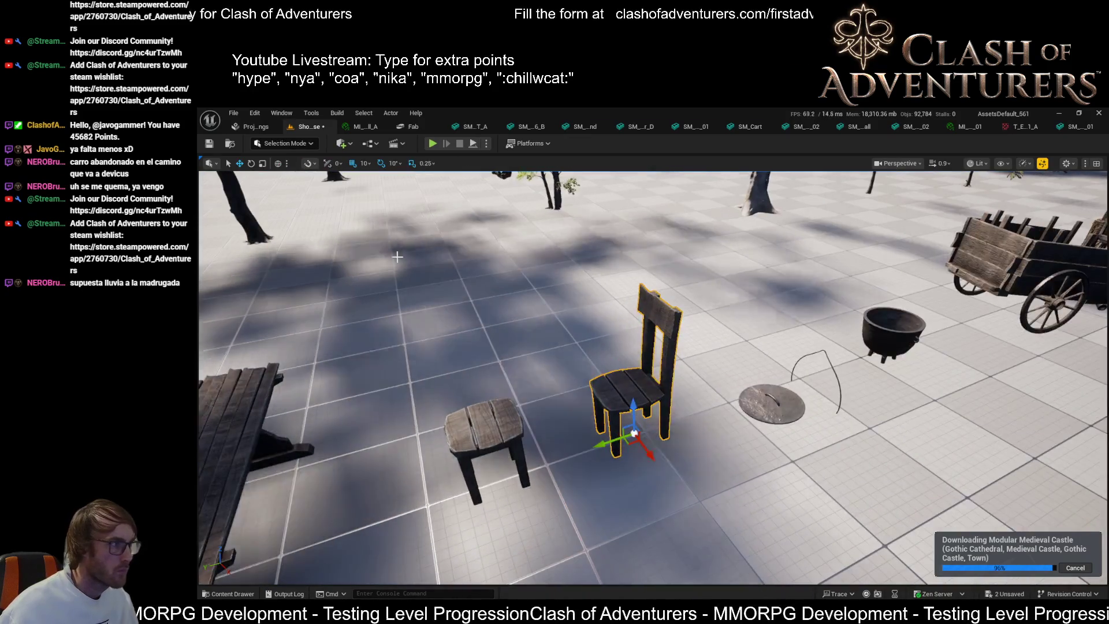
left_click_drag(397, 257, 397, 252)
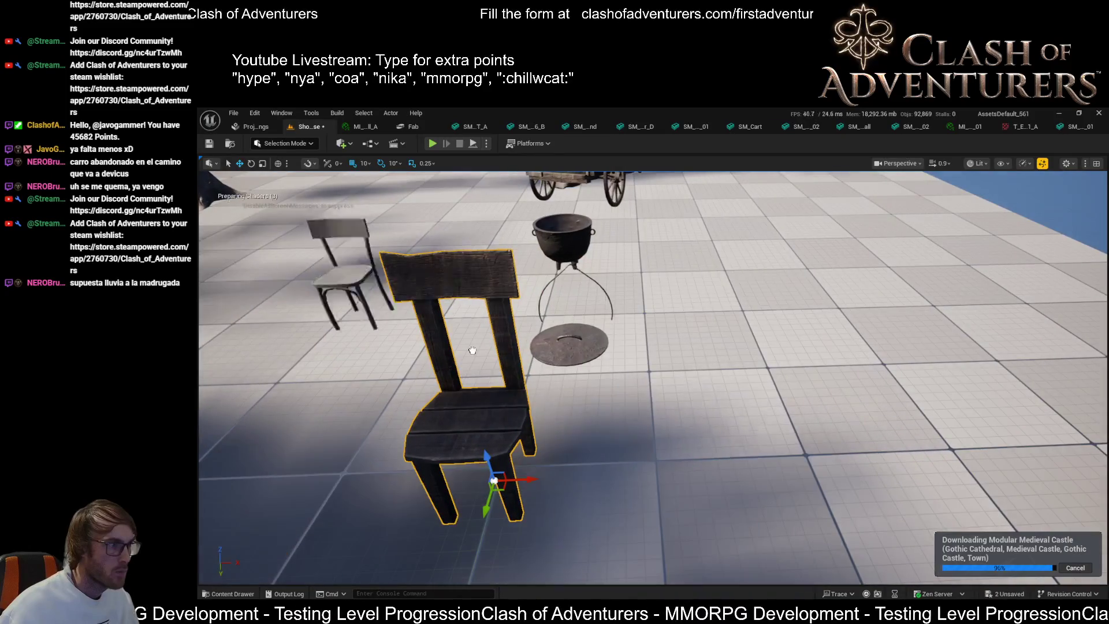
key("ctrl+z")
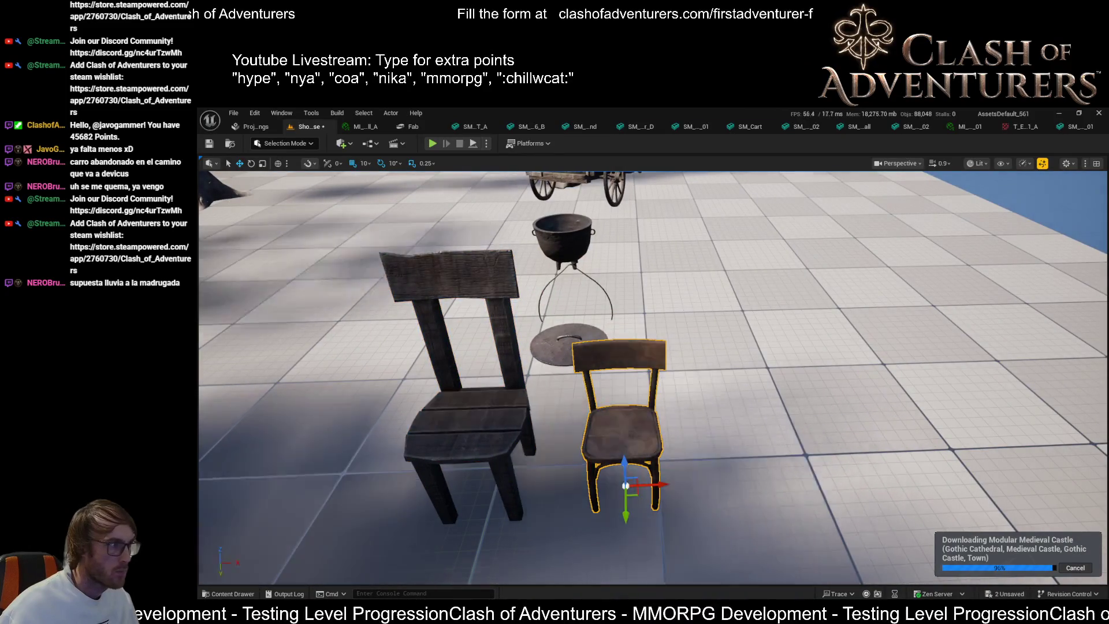
key("ctrl+z")
key("ctrl+z")
key("ctrl+z")
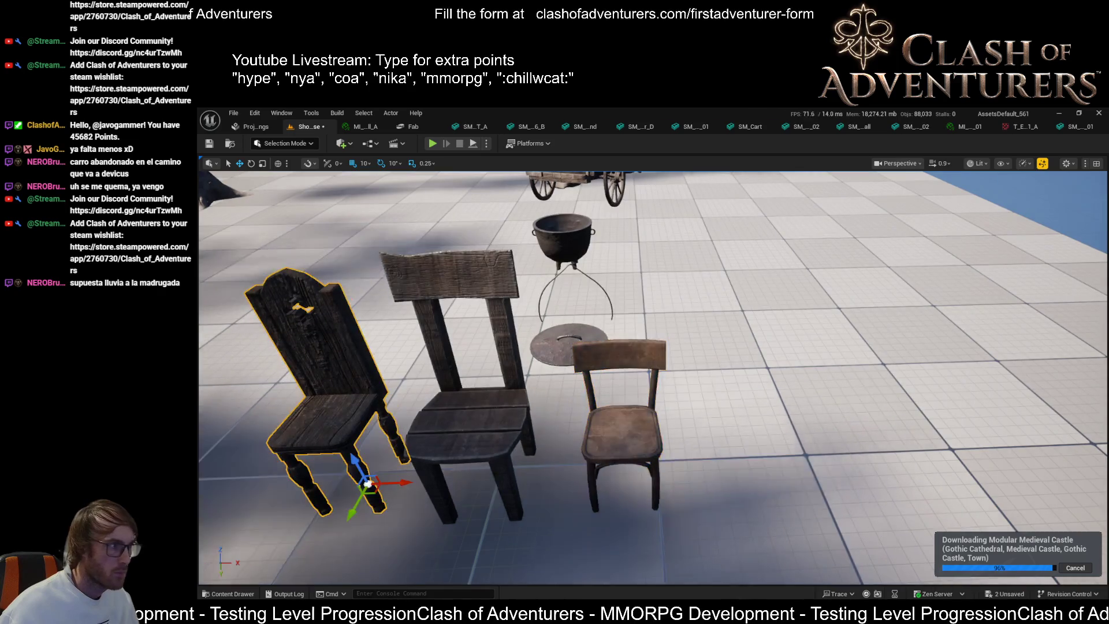
key("ctrl+z")
left_click(702, 440)
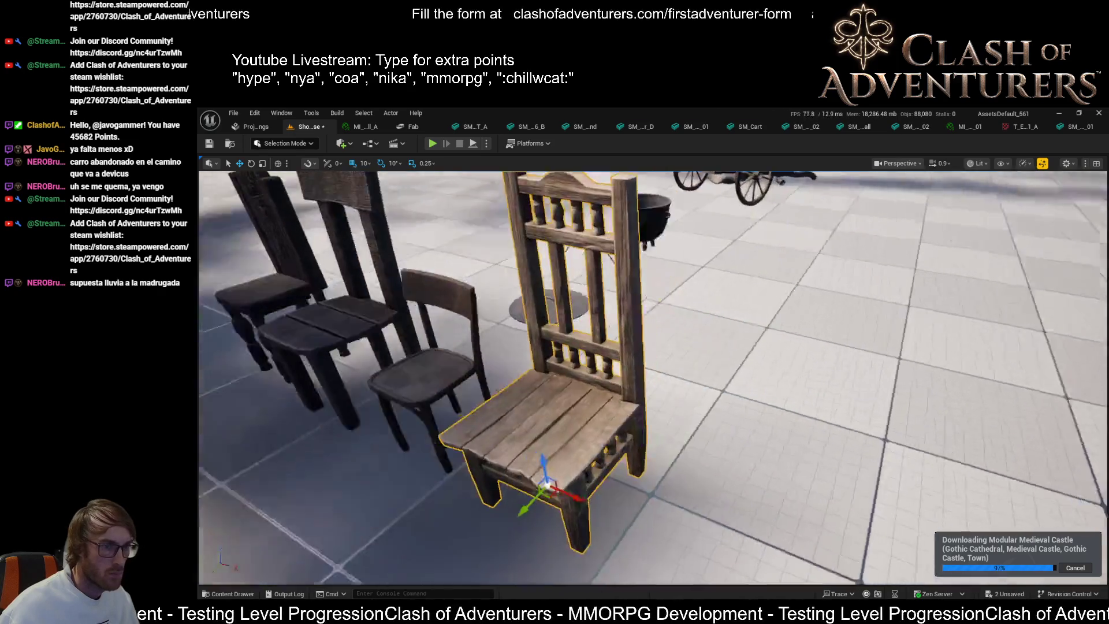
scroll(653, 375, "down", 5)
scroll(652, 376, "up", 4)
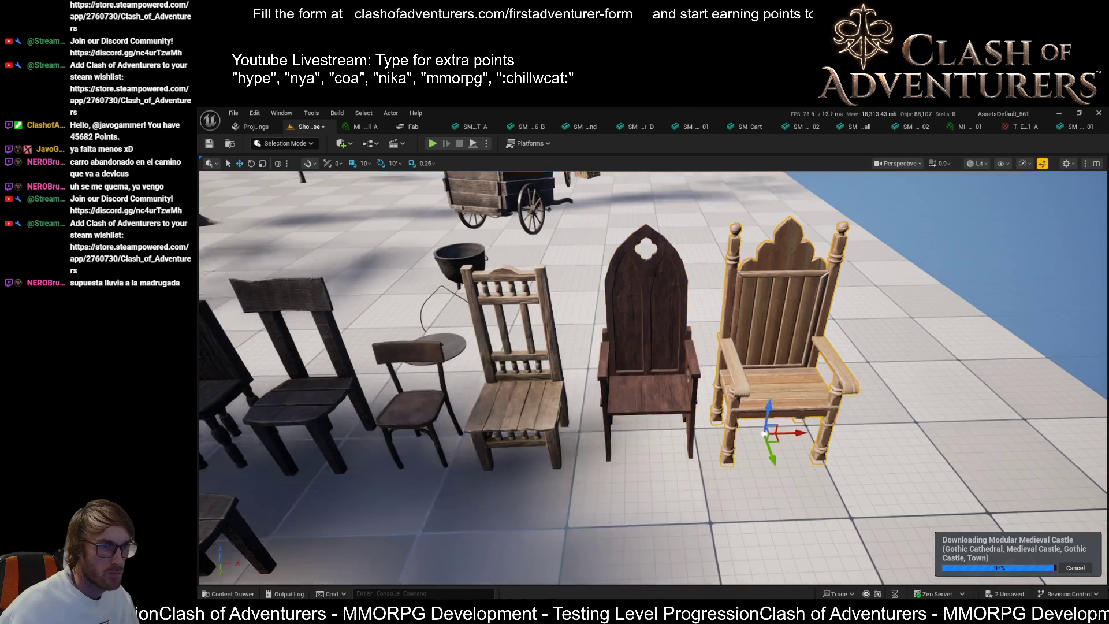
- Fly and orbit around the row of wooden chairs to check their arrangement from above
key("s")
key("s")
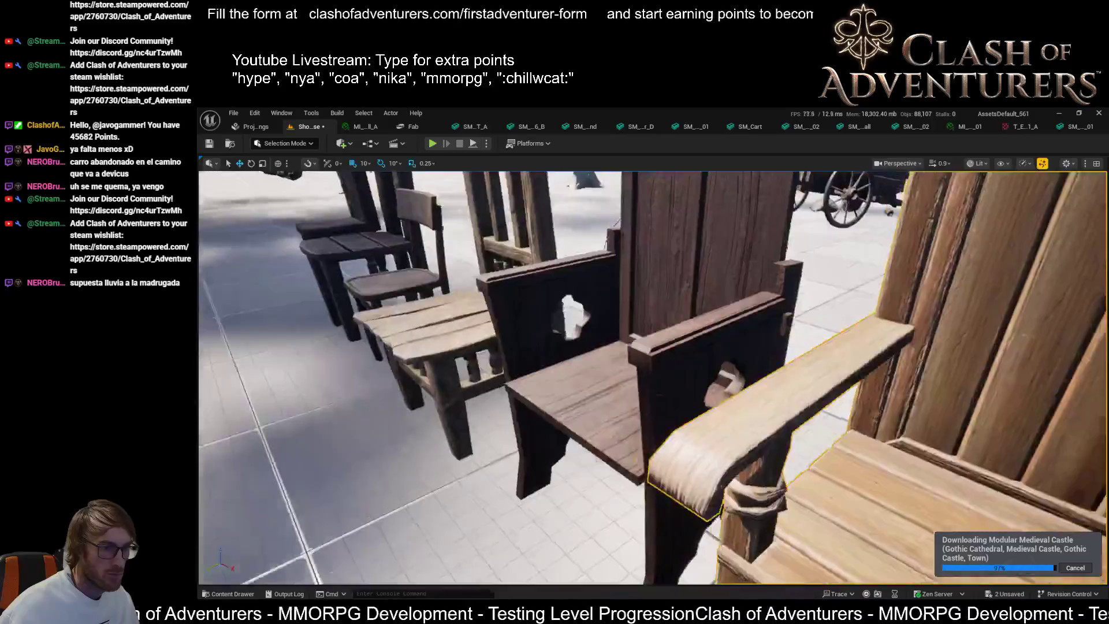
key("w")
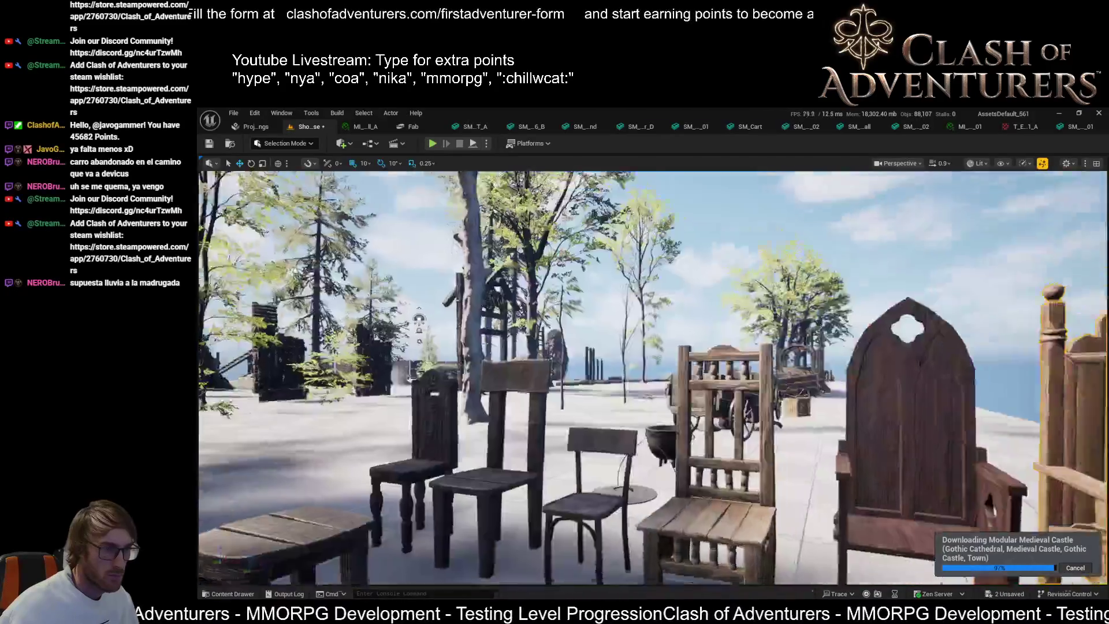
key("w")
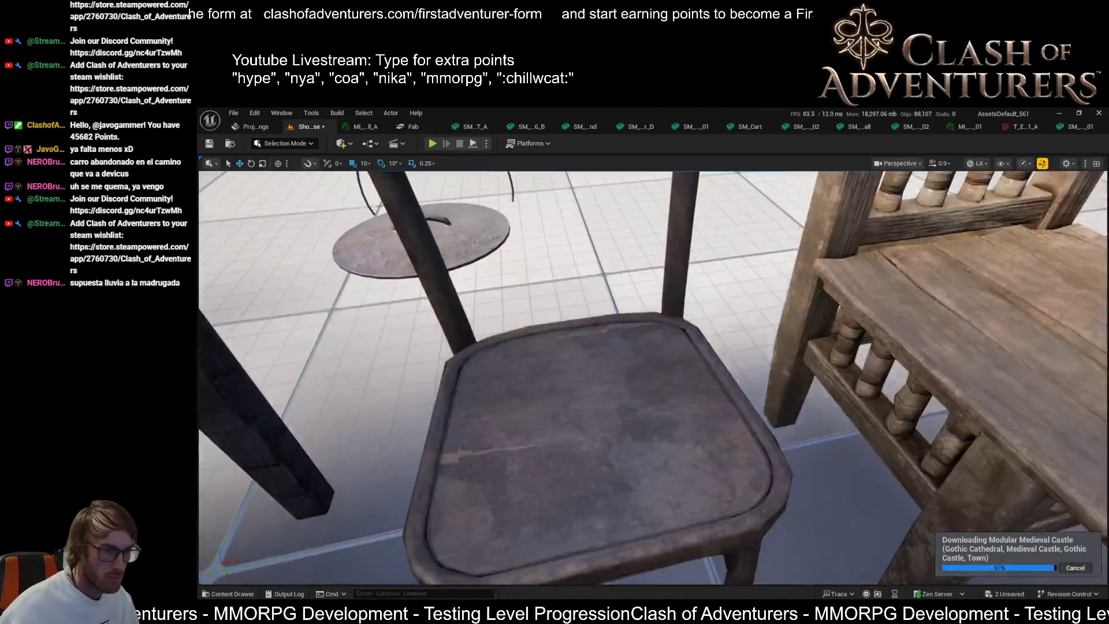
key("s")
key("s")
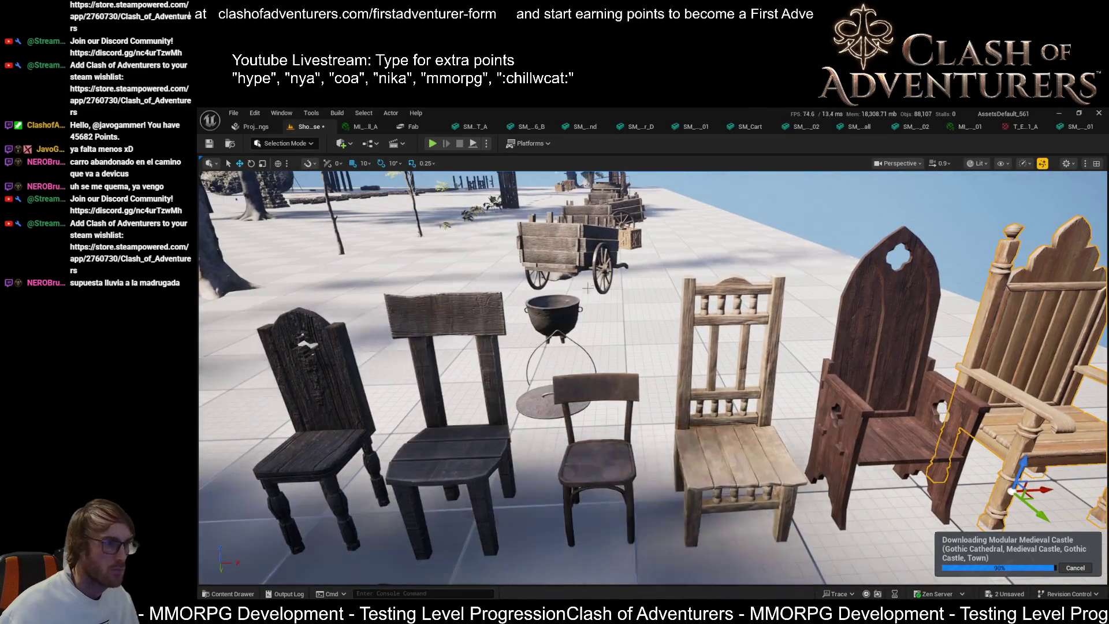
left_click_drag(611, 473, 686, 499)
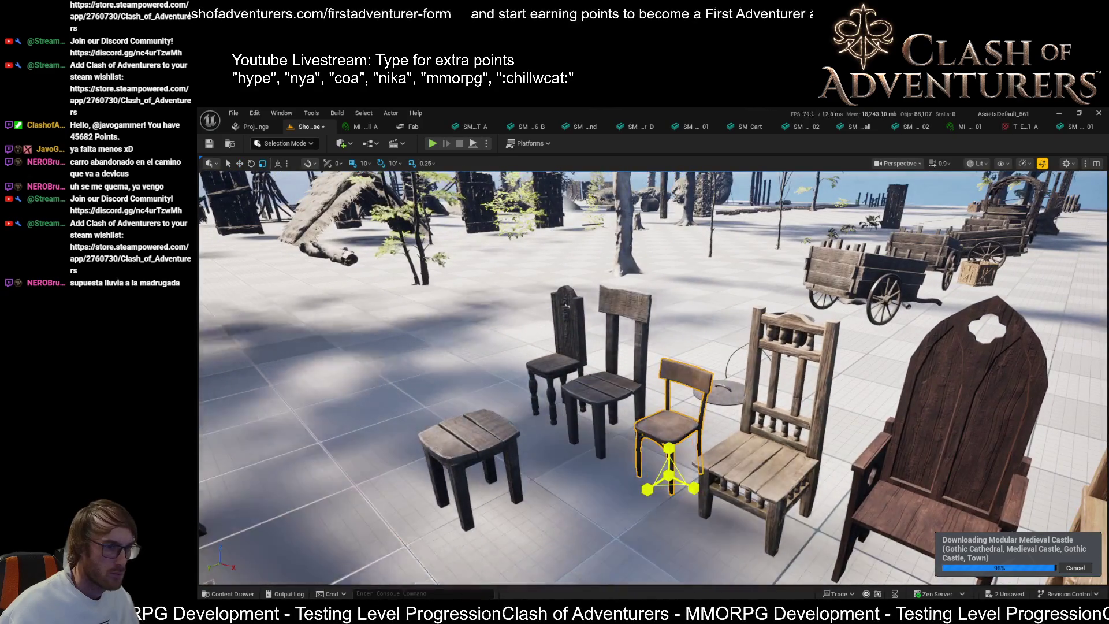
scroll(669, 475, "up", 8)
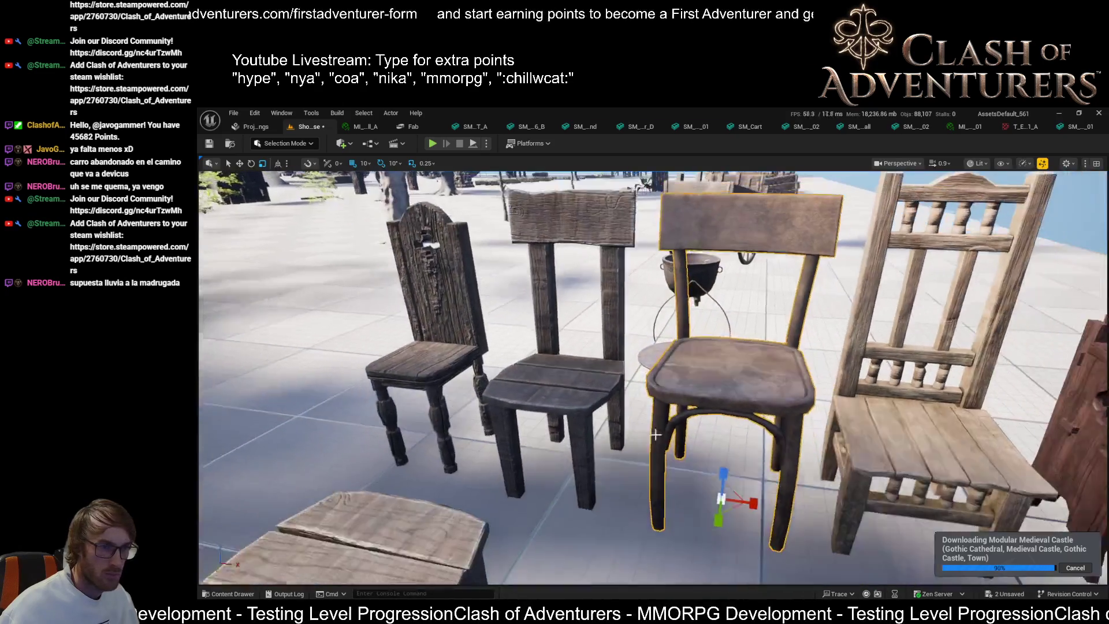
left_click_drag(655, 434, 739, 506)
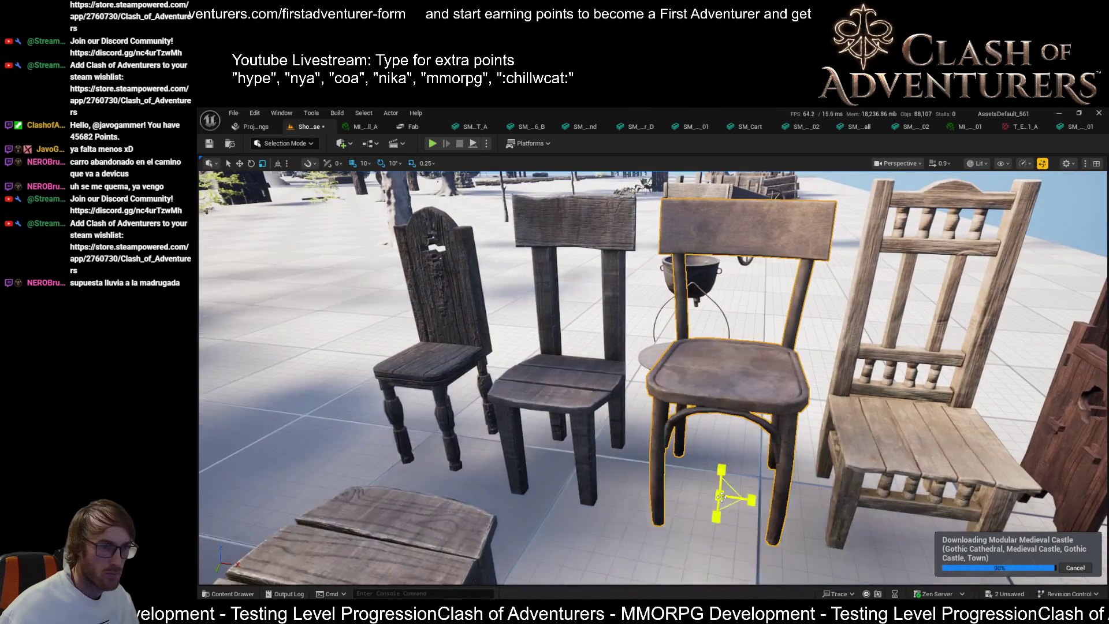
scroll(733, 494, "down", 2)
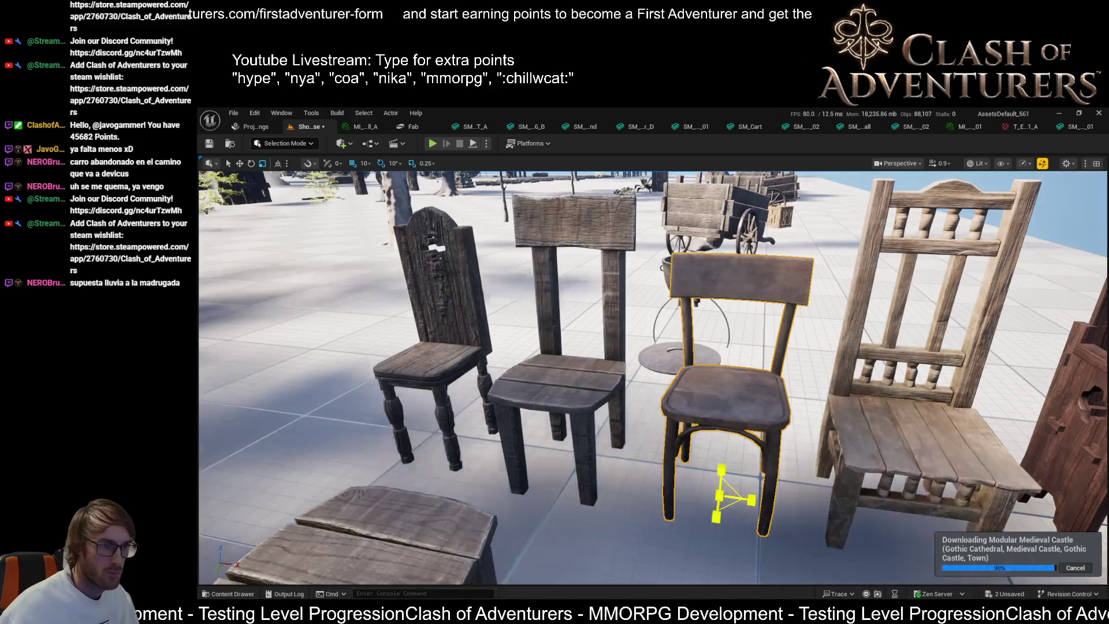
mouse_move(734, 493)
left_mouse_down()
mouse_move(491, 488)
mouse_move(583, 488)
mouse_move(579, 478)
mouse_move(711, 465)
left_mouse_up()
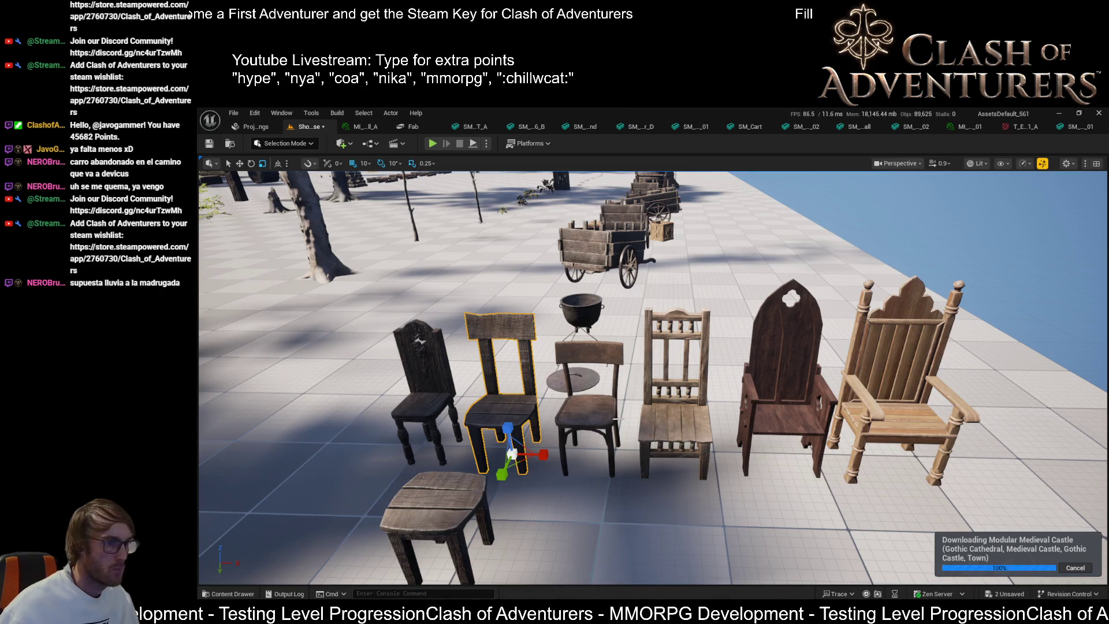
- Select the third chair, then bring up the wooden cart's static mesh with its MI_carriage material
left_click(592, 404)
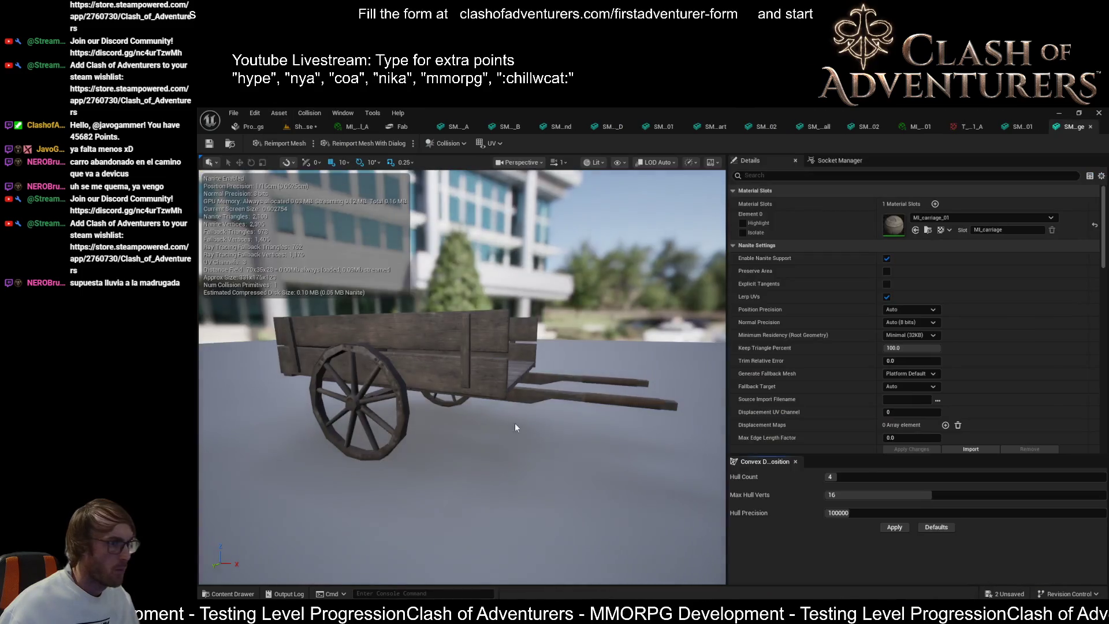
scroll(515, 423, "up", 5)
- Orbit and zoom around the cart mesh, then go back to the level with the six chairs
mouse_move(462, 376)
left_mouse_down()
mouse_move(346, 386)
mouse_move(439, 375)
mouse_move(404, 375)
left_mouse_up()
scroll(462, 375, "up", 4)
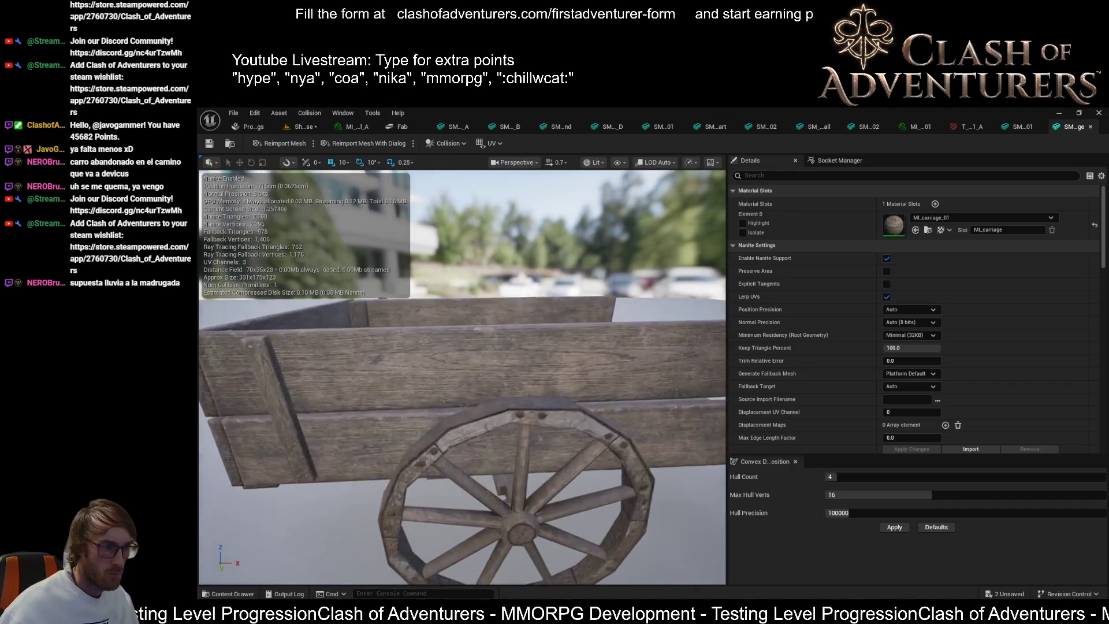
scroll(503, 371, "down", 5)
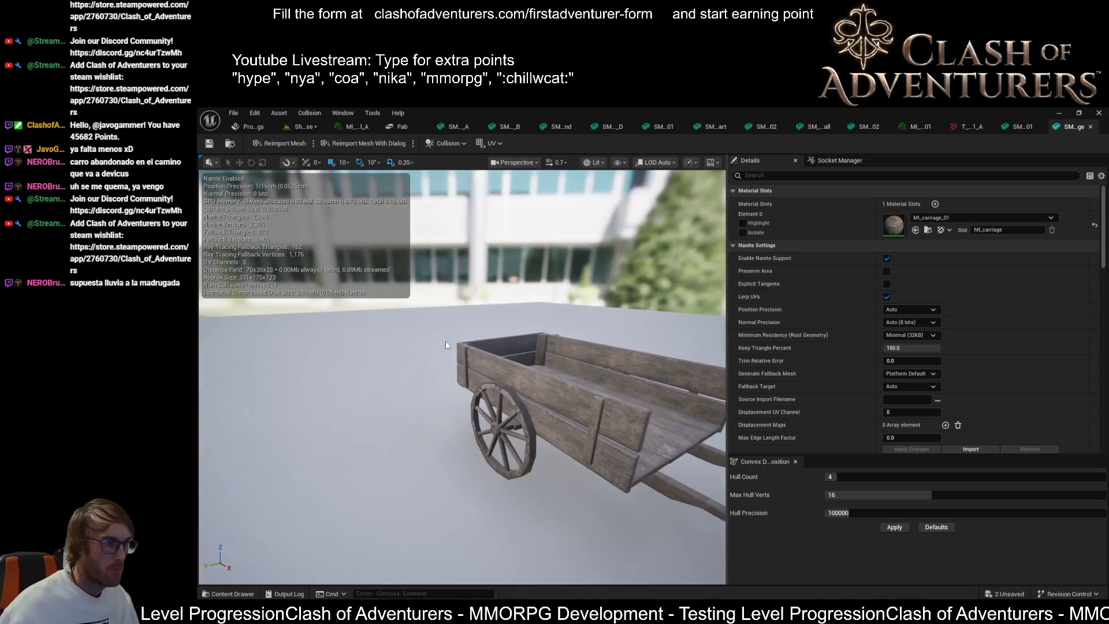
left_click_drag(503, 371, 497, 369)
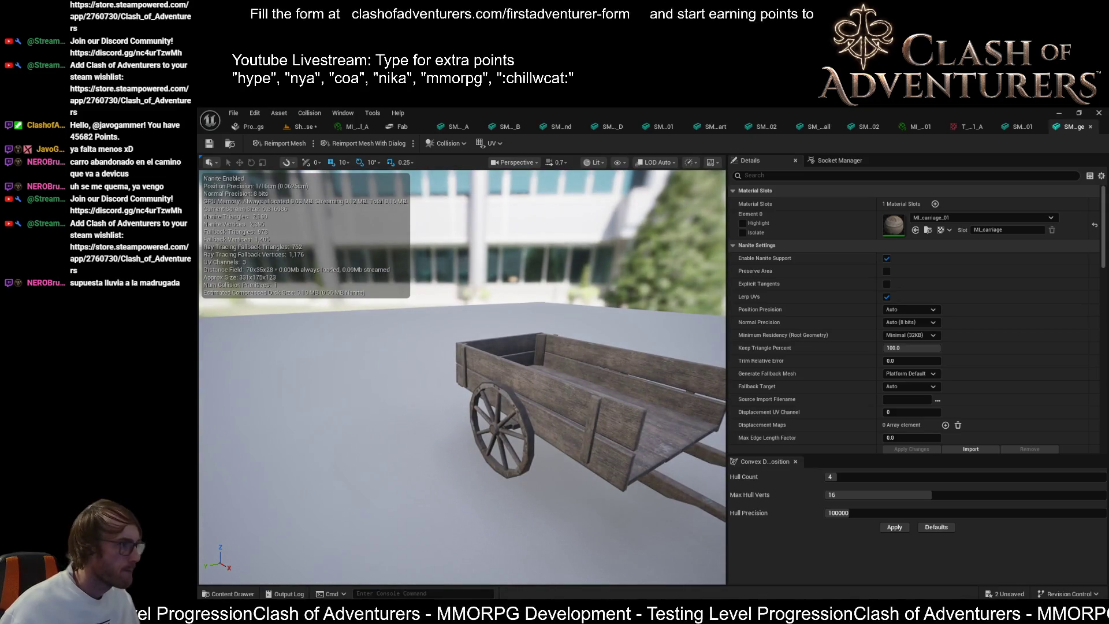
left_click(299, 127)
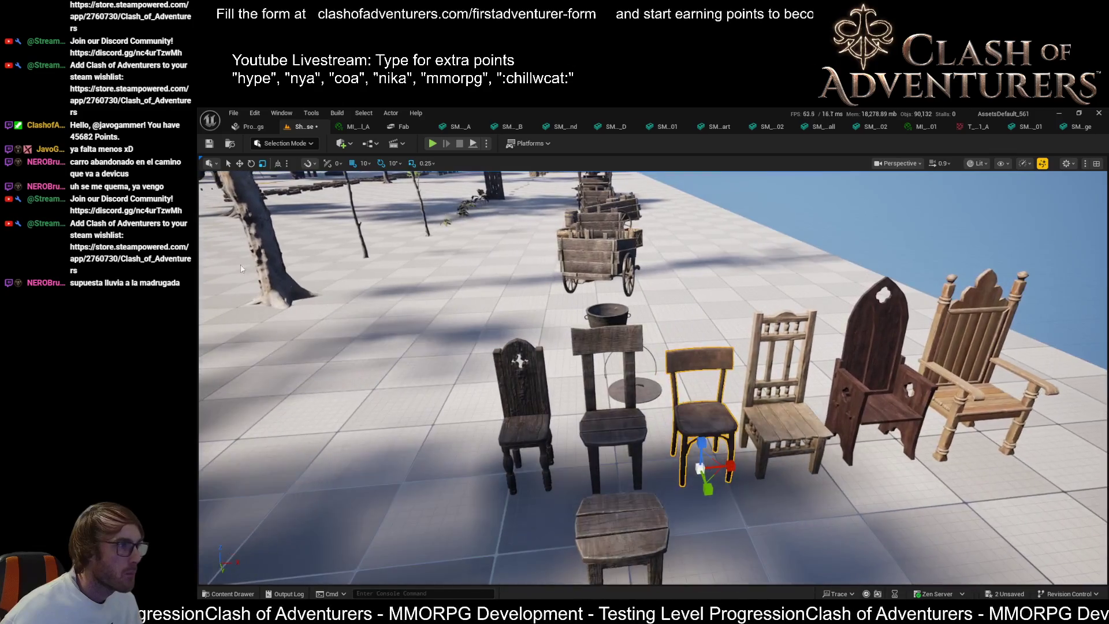
- Place a wooden cart left of the chairs, then focus the view on the tall wooden post
left_click_drag(1097, 376, 364, 393)
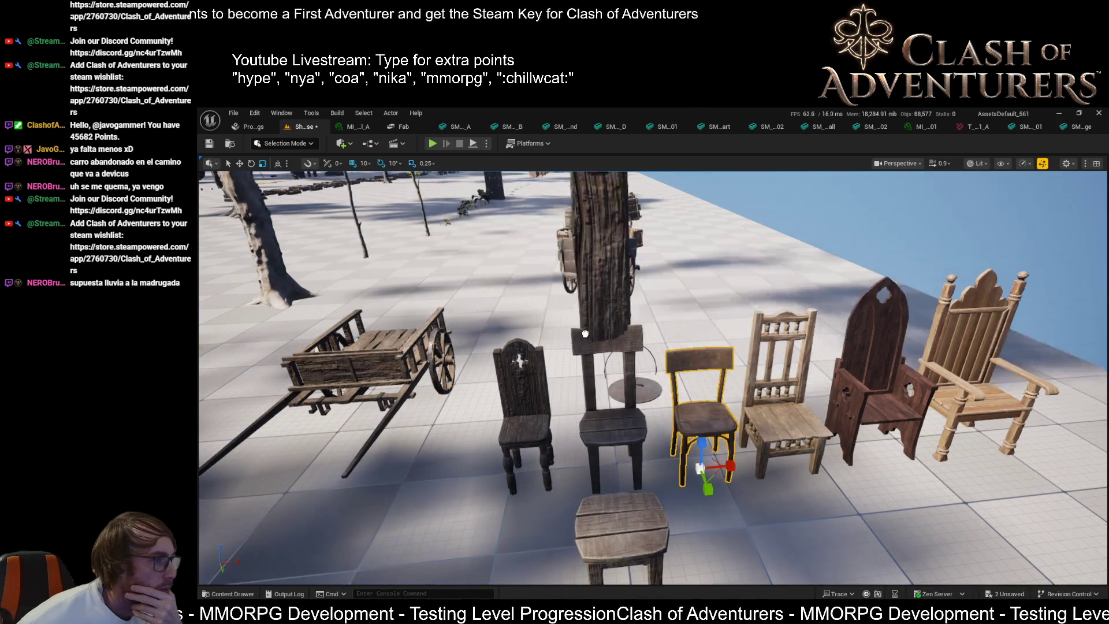
left_click(577, 346)
key("f")
left_click_drag(653, 375, 641, 301)
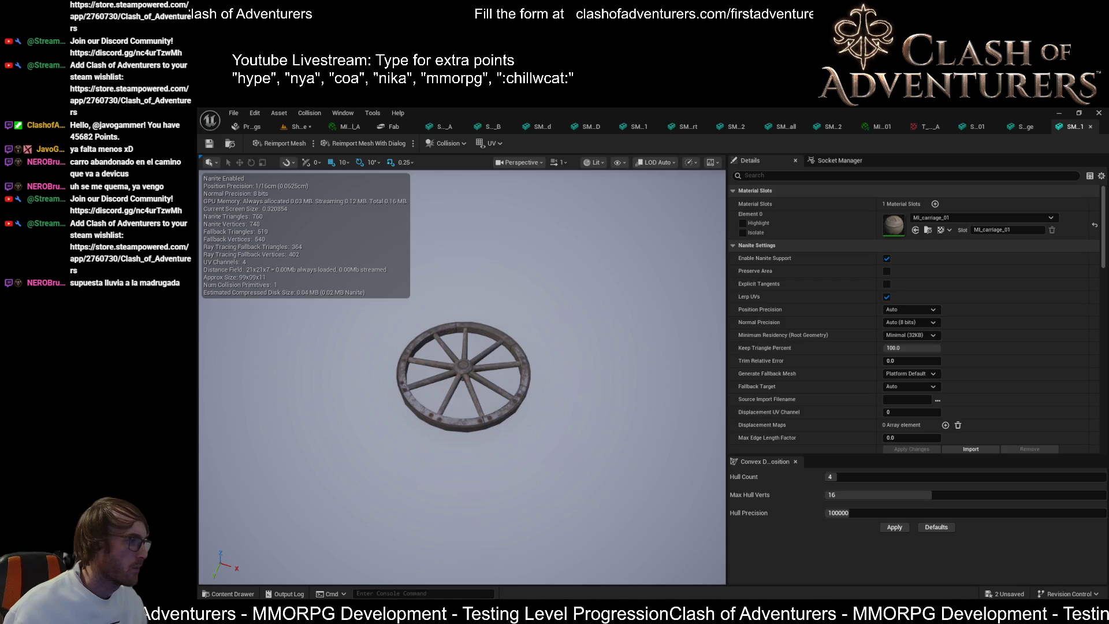
- Return from the wheel mesh to the plaza level and save all unsaved changes
left_click(295, 129)
key("ctrl+s")
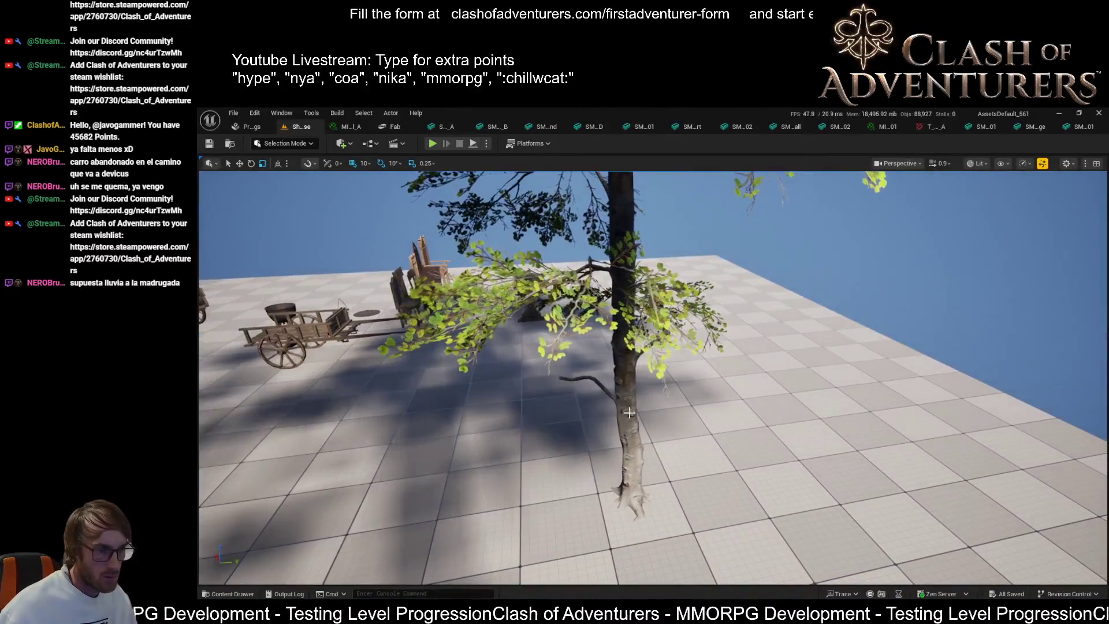
- Select the foreground tree, then open ABP_Manny's EventGraph
left_click(617, 406)
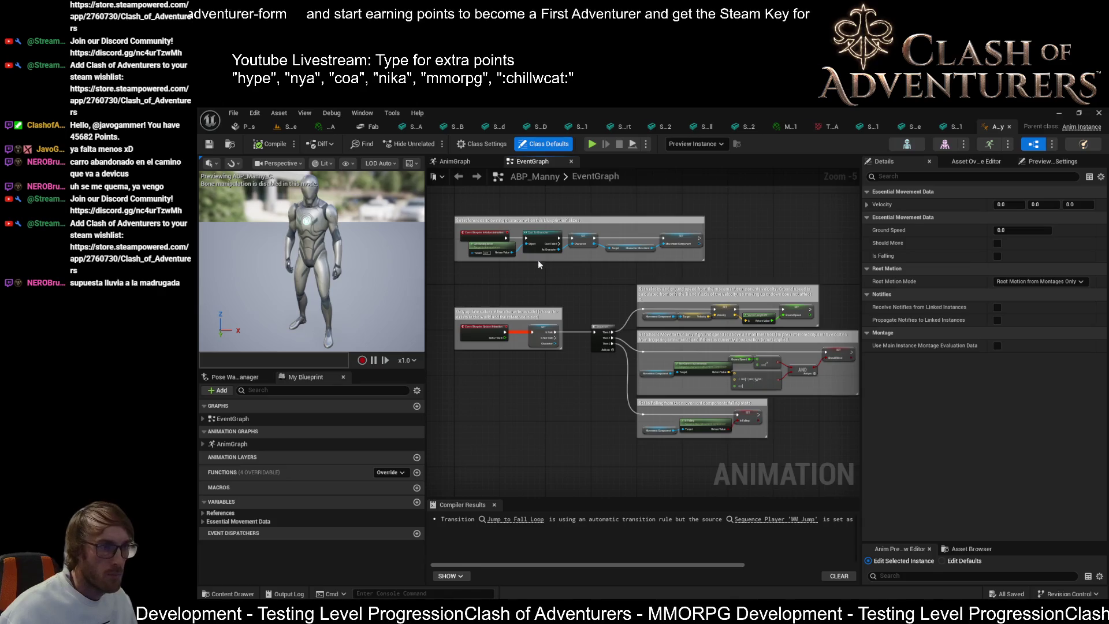
- Check ABP_Manny's asset overrides and Manny skeletal mesh, then return and frame the mannequin
left_click(970, 164)
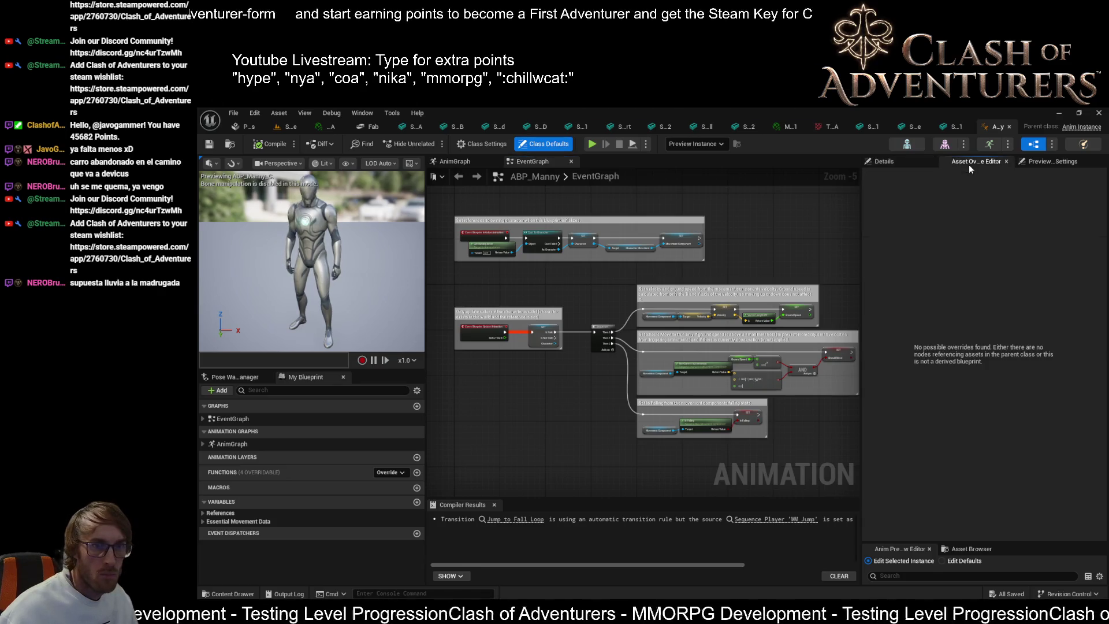
left_click(940, 147)
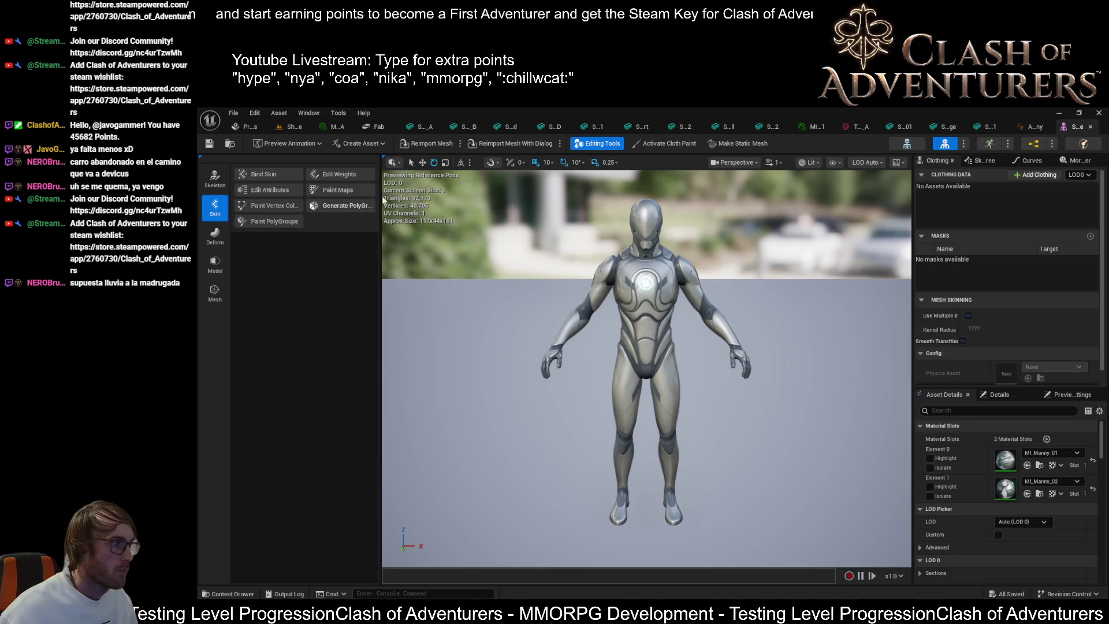
left_click(292, 127)
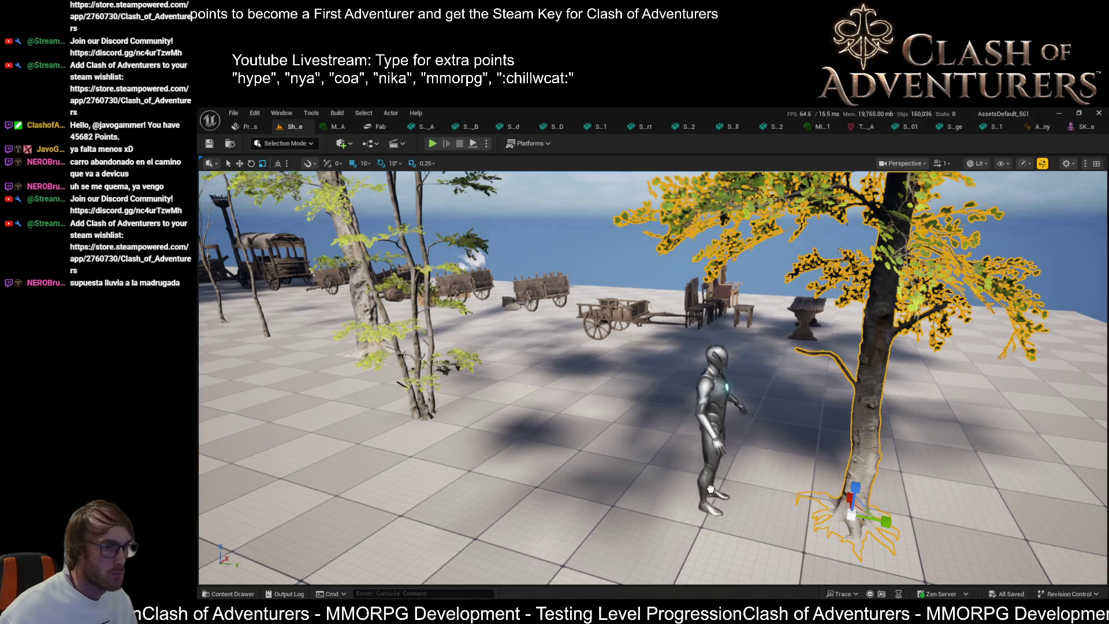
left_click(733, 482)
key("f")
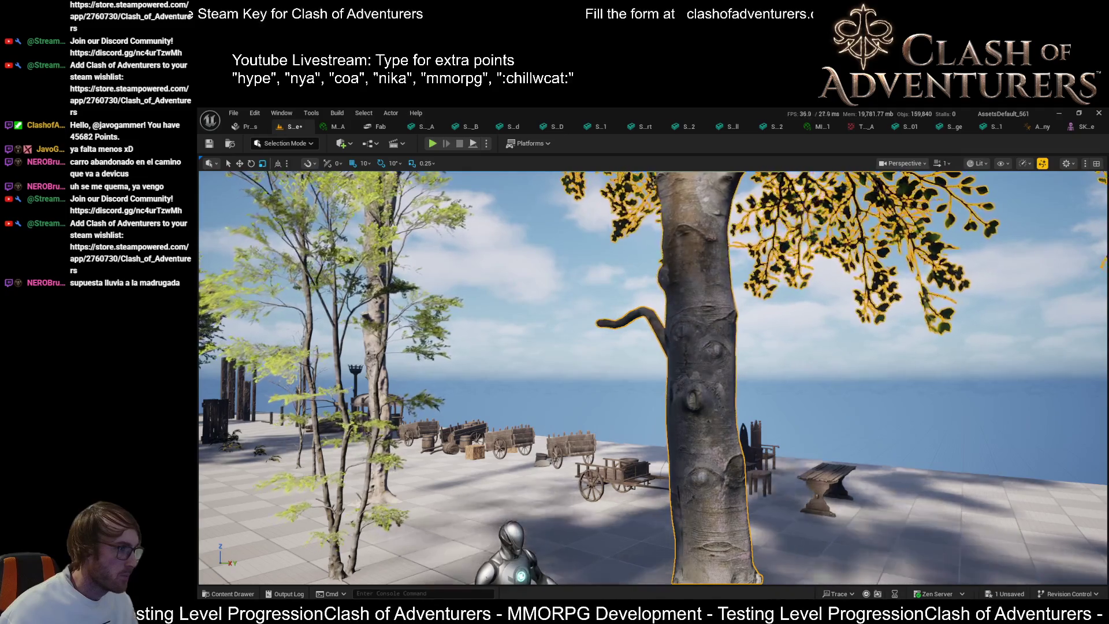
- Place a young tree, scale it up into a thick trunk, then delete it
left_click_drag(467, 408, 542, 451)
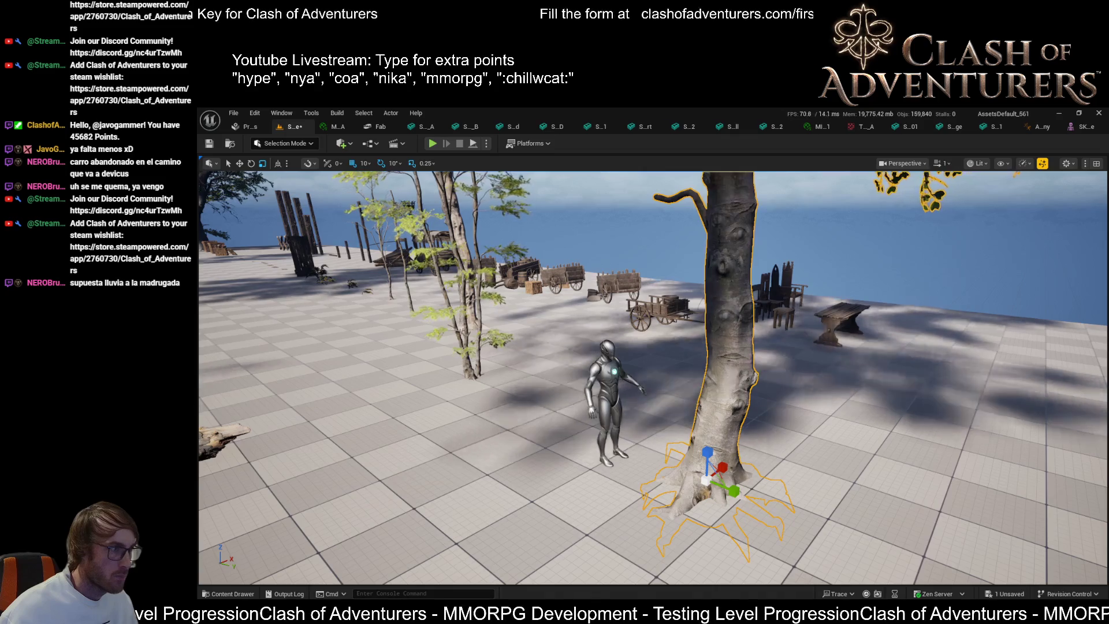
left_click(522, 434)
left_click(523, 433)
key("f")
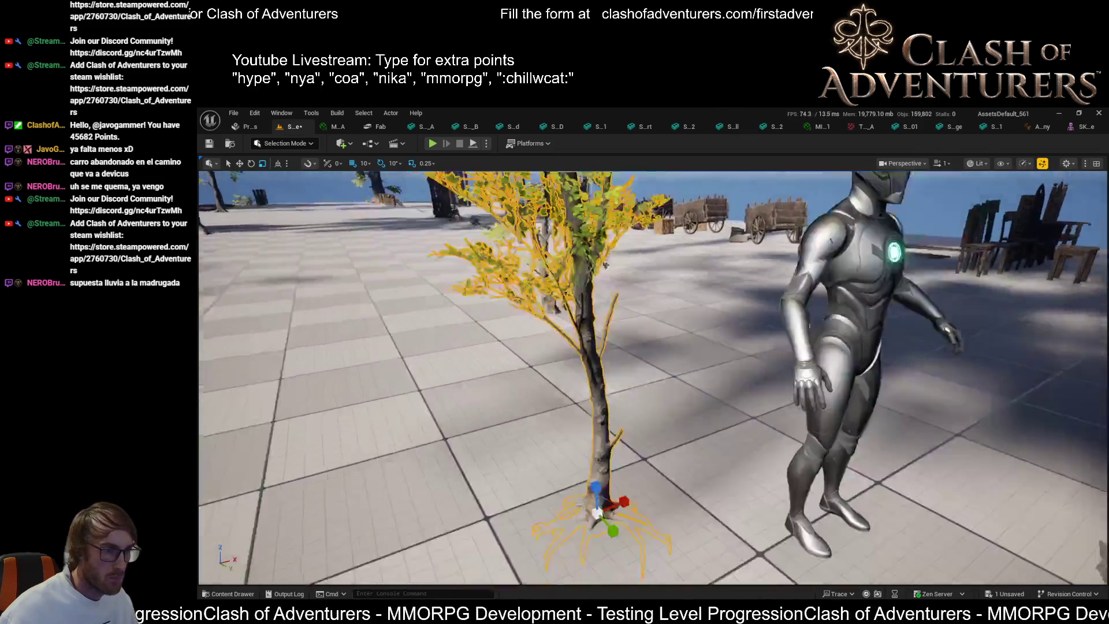
scroll(653, 375, "down", 3)
key("r")
left_click_drag(619, 458, 632, 445)
key("w")
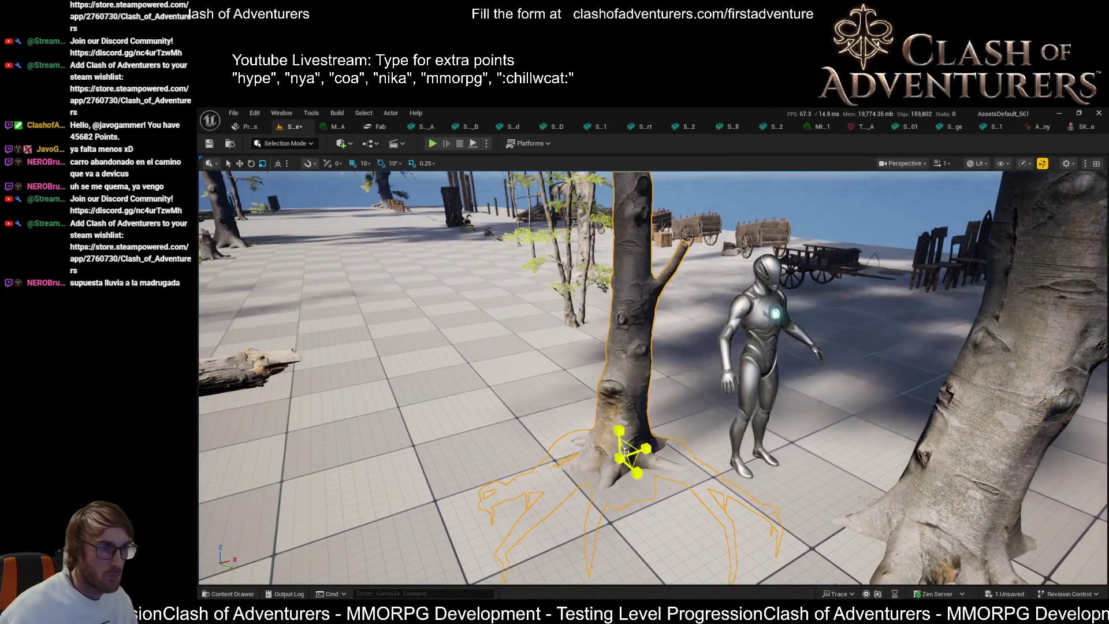
scroll(653, 375, "up", 5)
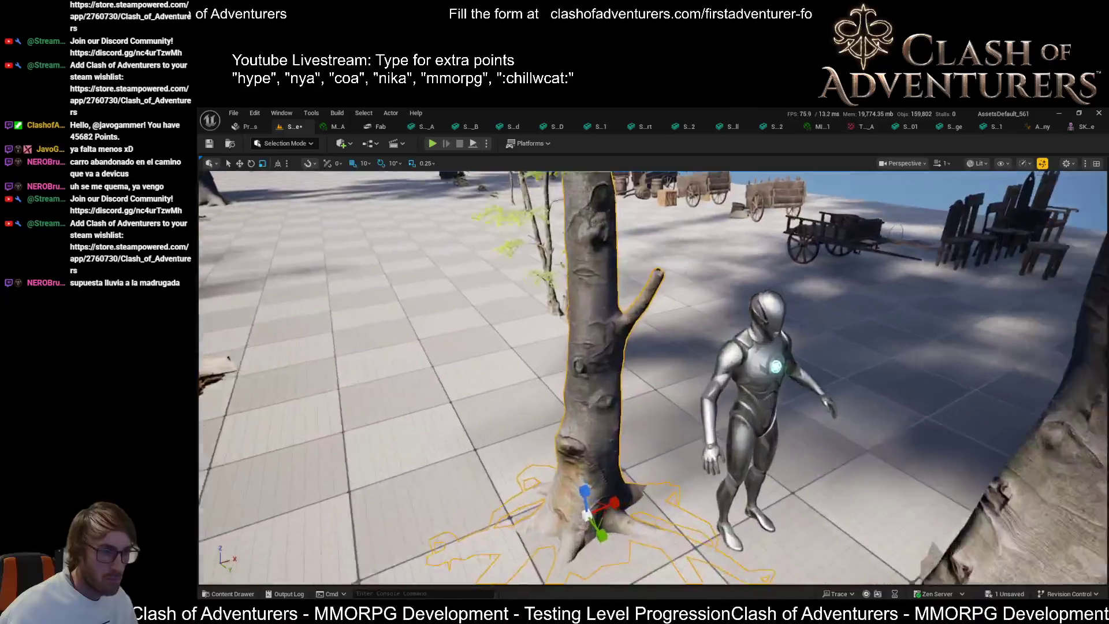
scroll(653, 375, "down", 5)
scroll(336, 406, "down", 2)
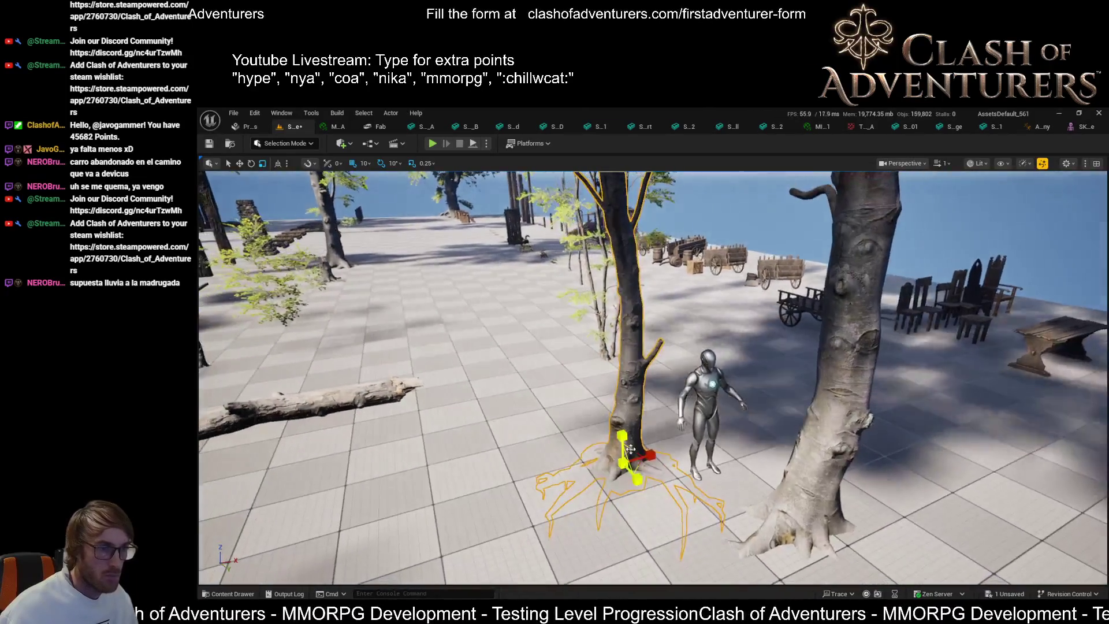
key("Delete")
- Delete another tree in the foreground of the plaza
left_click_drag(336, 406, 315, 404)
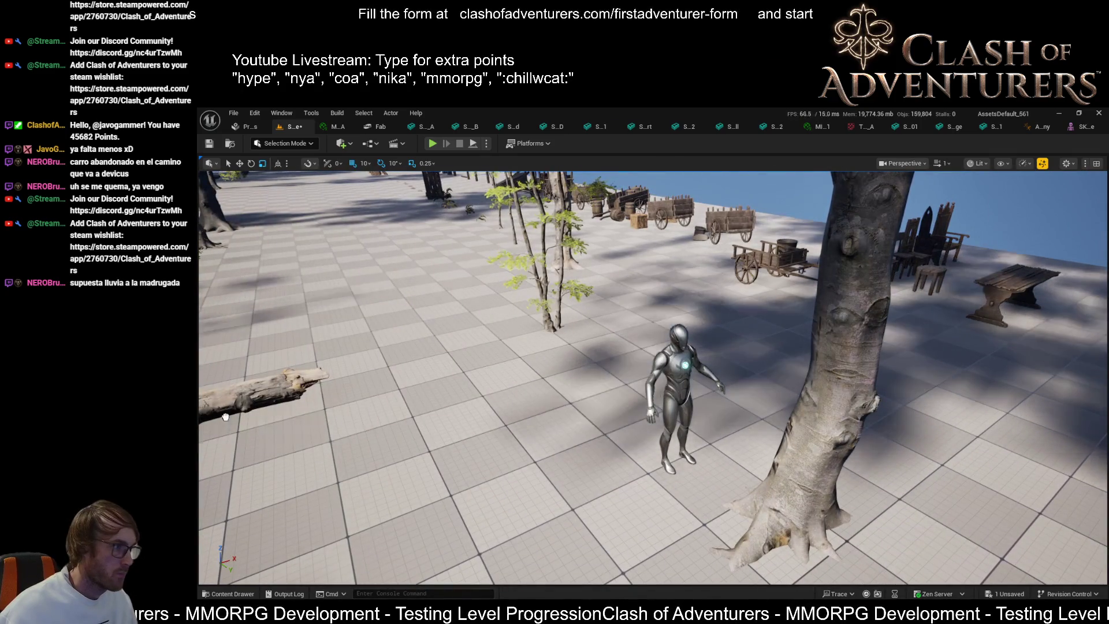
left_click(655, 346)
key("Delete")
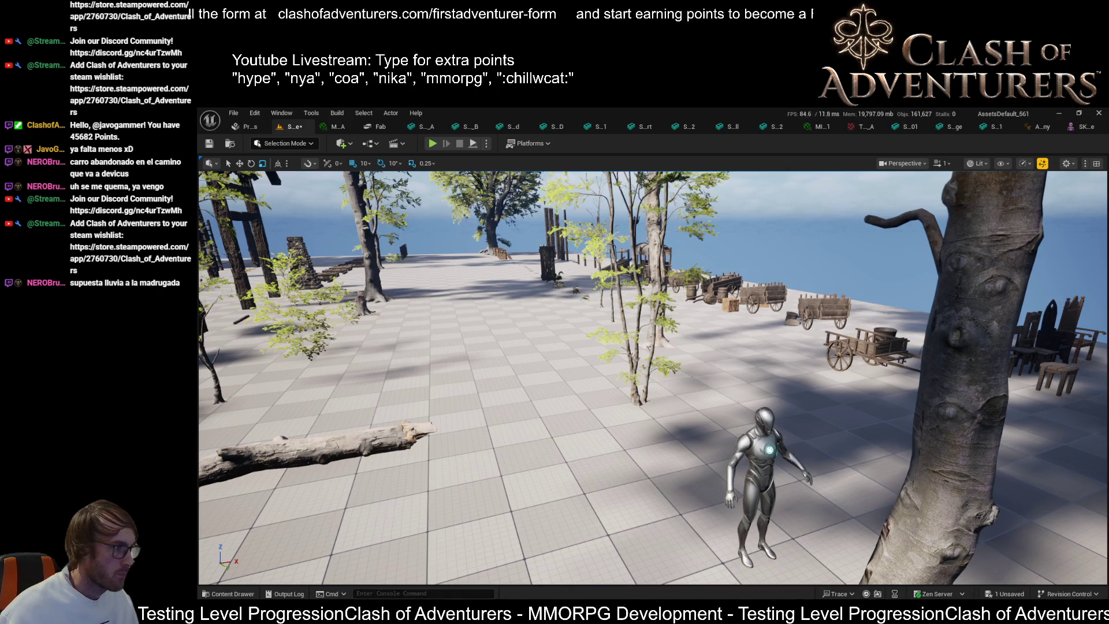
- Place a small yellow-leaved plant, then fly past the ruins, wagons and boulders down to the plaza
left_click_drag(643, 532, 643, 534)
left_click_drag(599, 458, 599, 458)
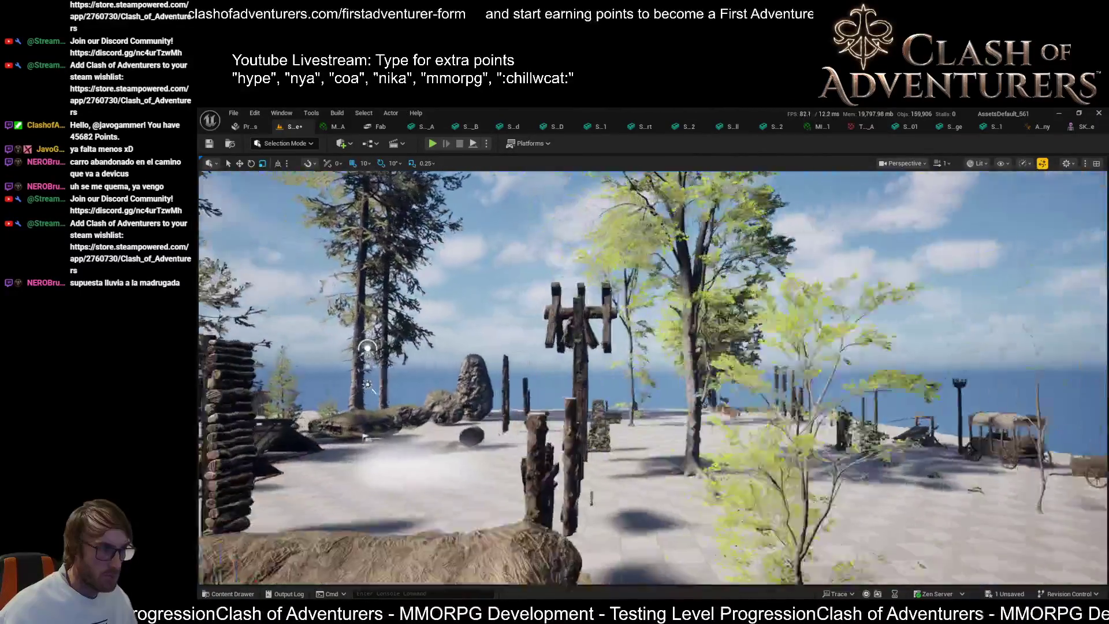
left_click_drag(598, 458, 599, 458)
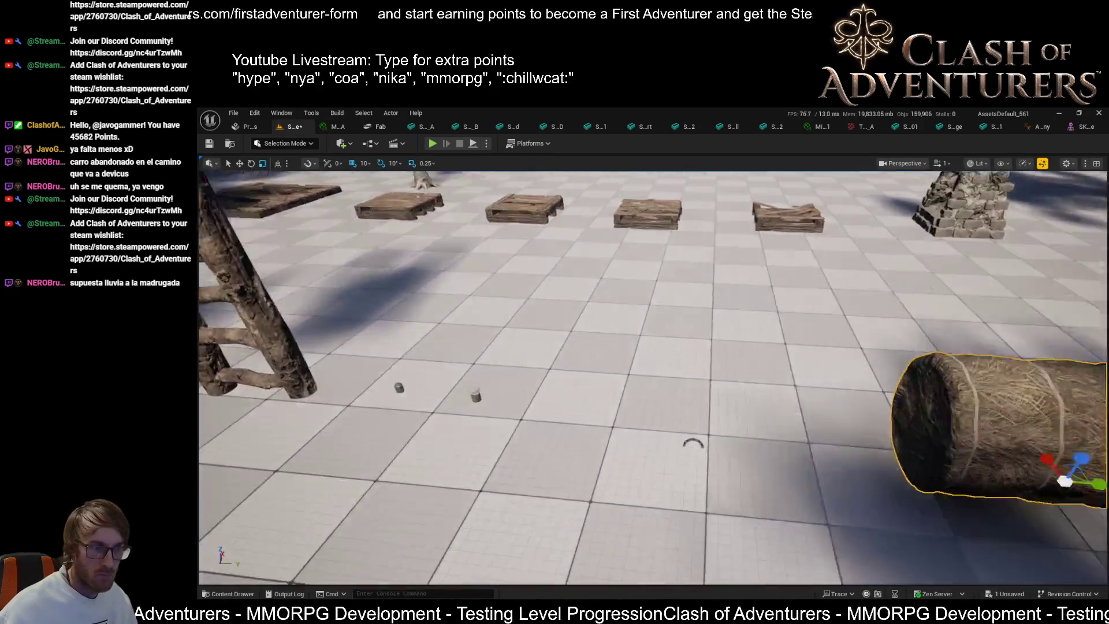
left_click_drag(598, 458, 598, 458)
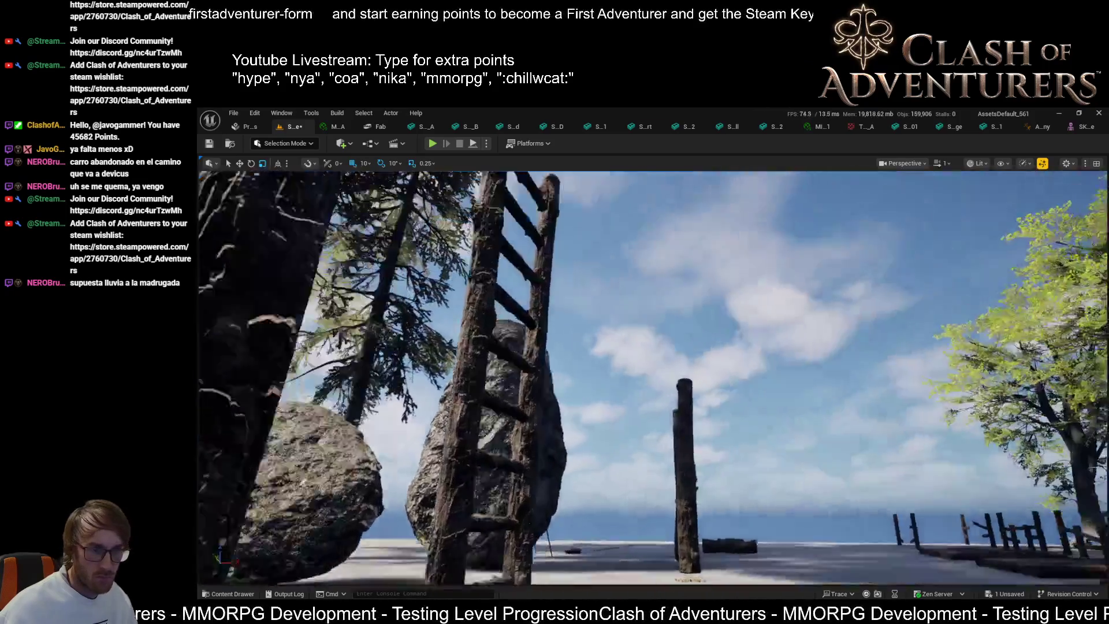
left_click_drag(599, 458, 599, 458)
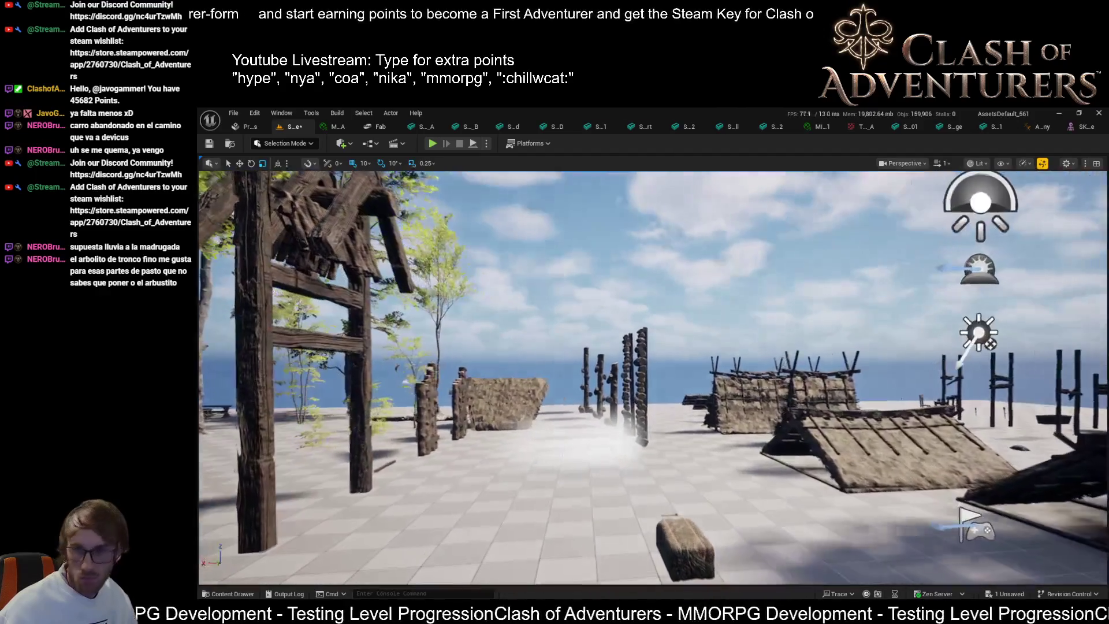
left_click_drag(598, 458, 598, 458)
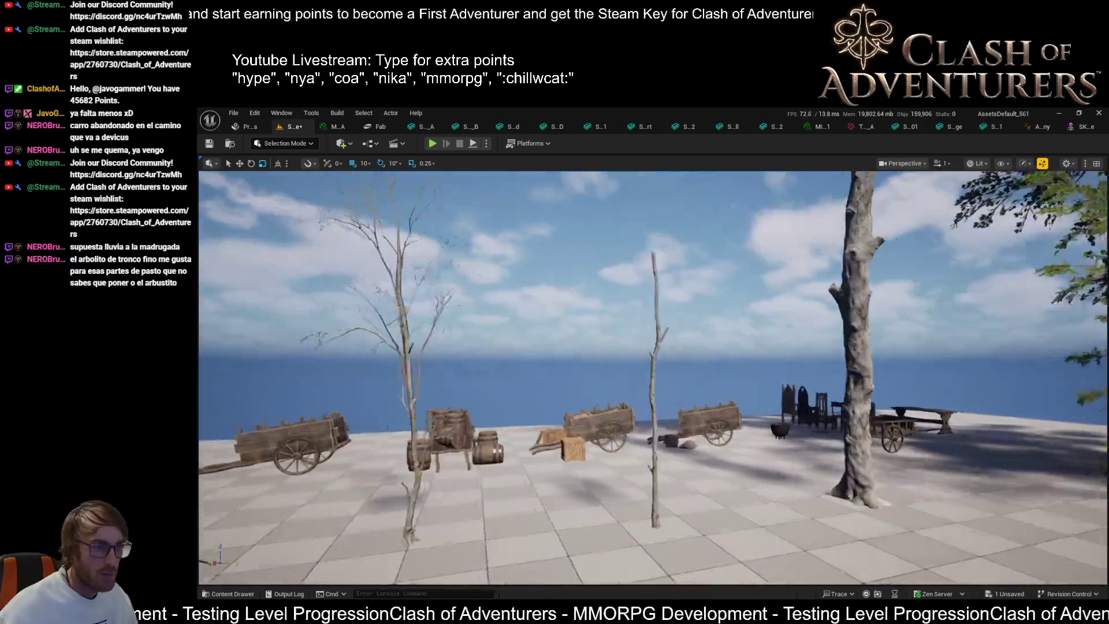
left_click_drag(598, 458, 598, 458)
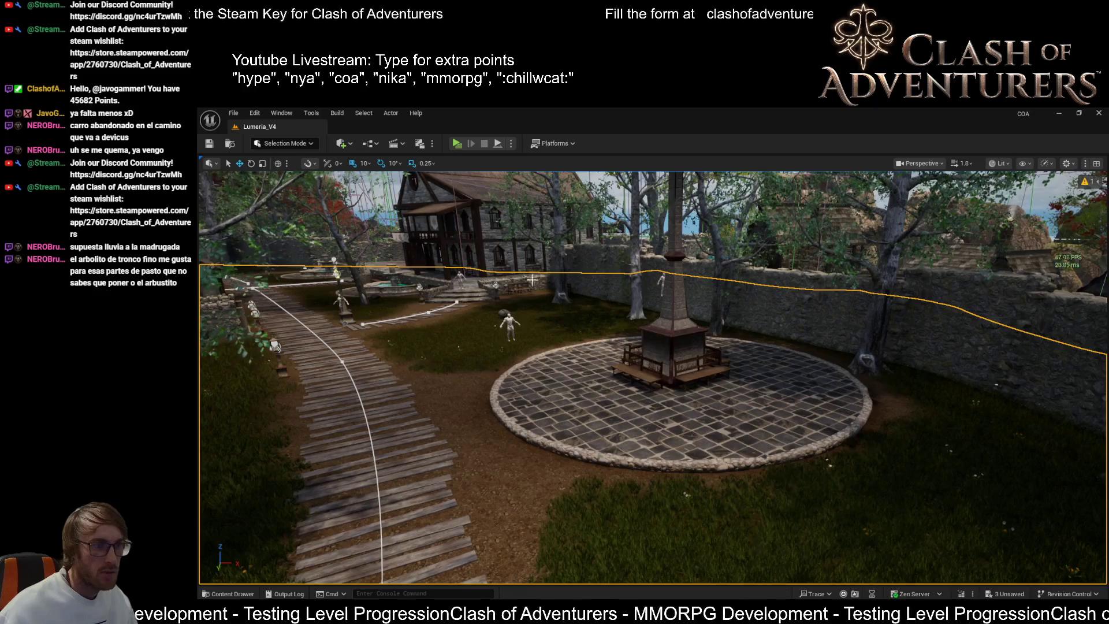
mouse_move(580, 365)
left_mouse_down()
mouse_move(397, 412)
mouse_move(500, 474)
mouse_move(750, 460)
left_mouse_up()
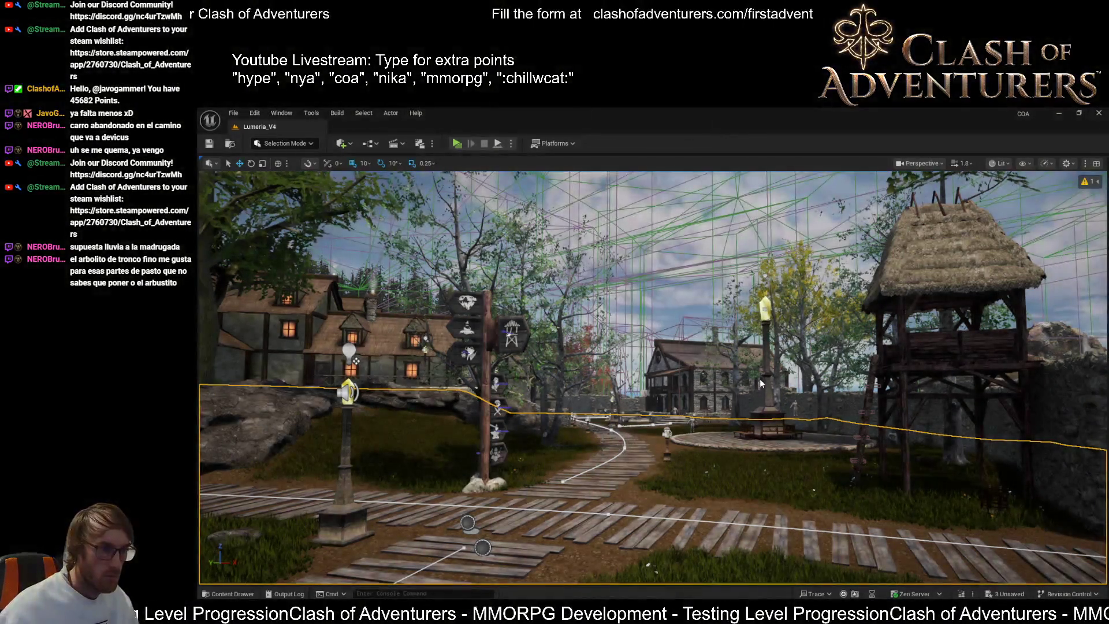
mouse_move(764, 385)
left_mouse_down()
mouse_move(717, 238)
mouse_move(296, 554)
left_mouse_up()
- Preview Game View without editor helpers and snip a screenshot of the village view
key("g")
key("super+shift+s")
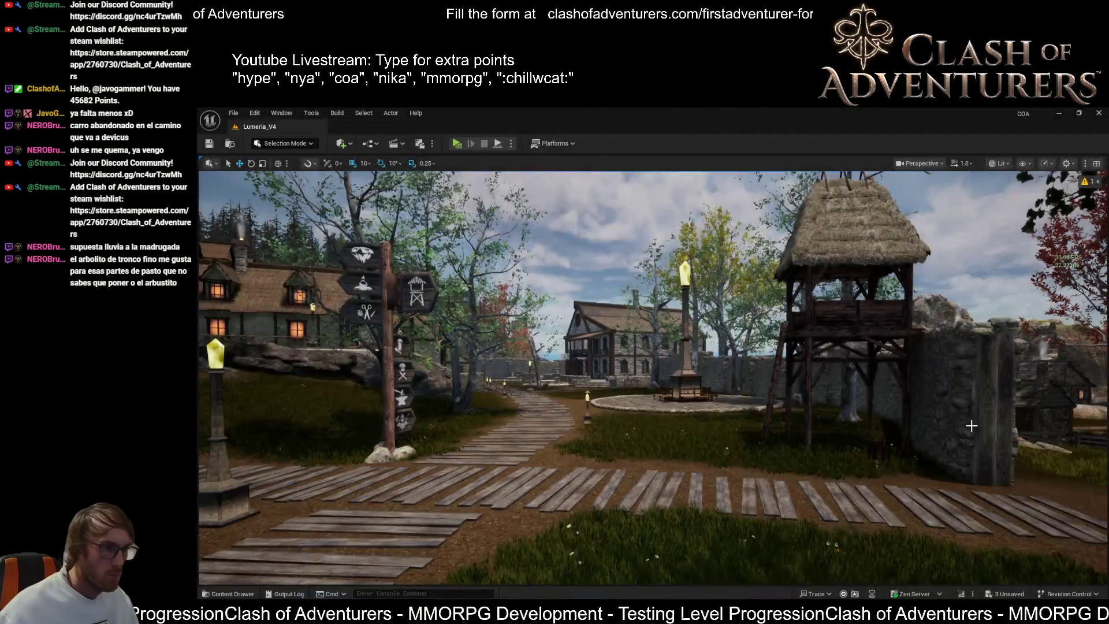
left_click(1037, 559)
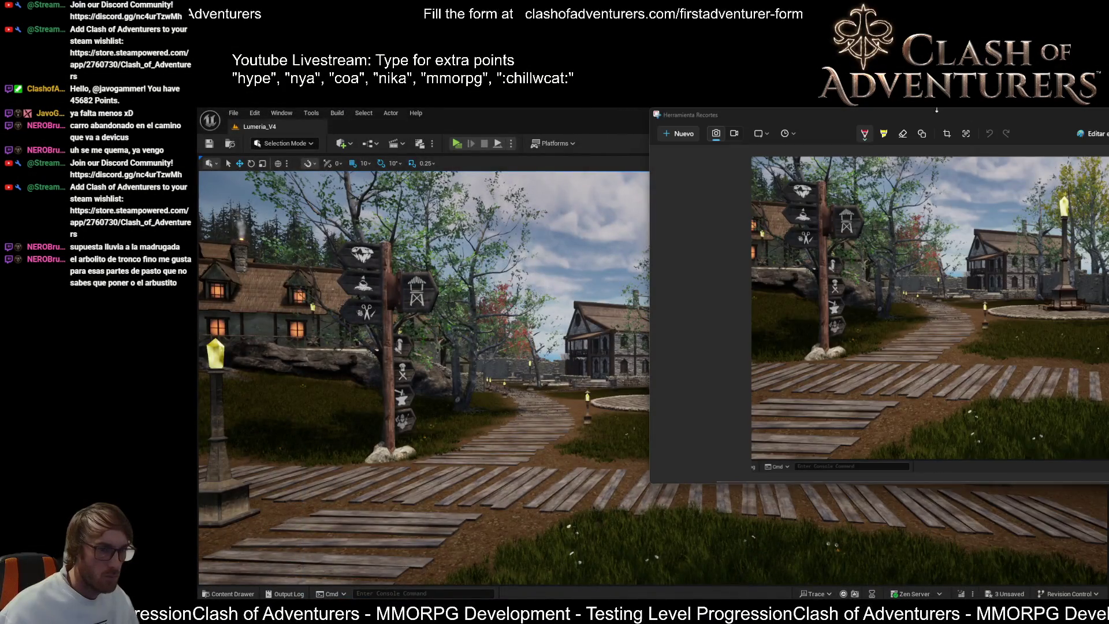
- Maximize the screenshot and draw red pen strokes along the grassy plaza edge and across the house
left_click_drag(969, 120, 719, 276)
double_click(719, 276)
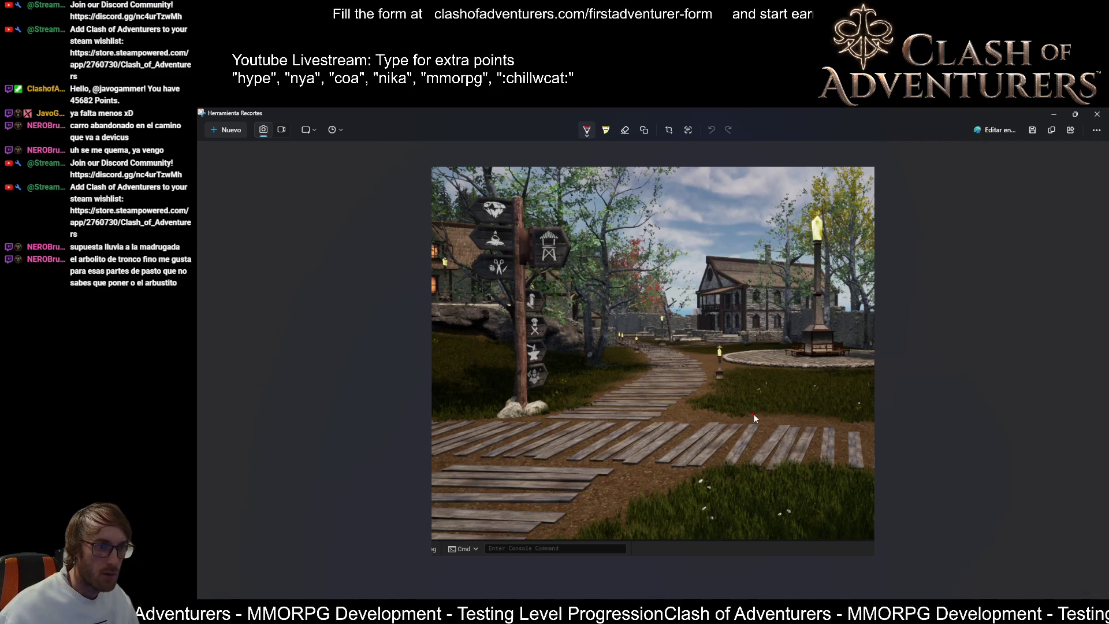
mouse_move(784, 372)
left_mouse_down()
mouse_move(753, 342)
mouse_move(718, 343)
left_mouse_up()
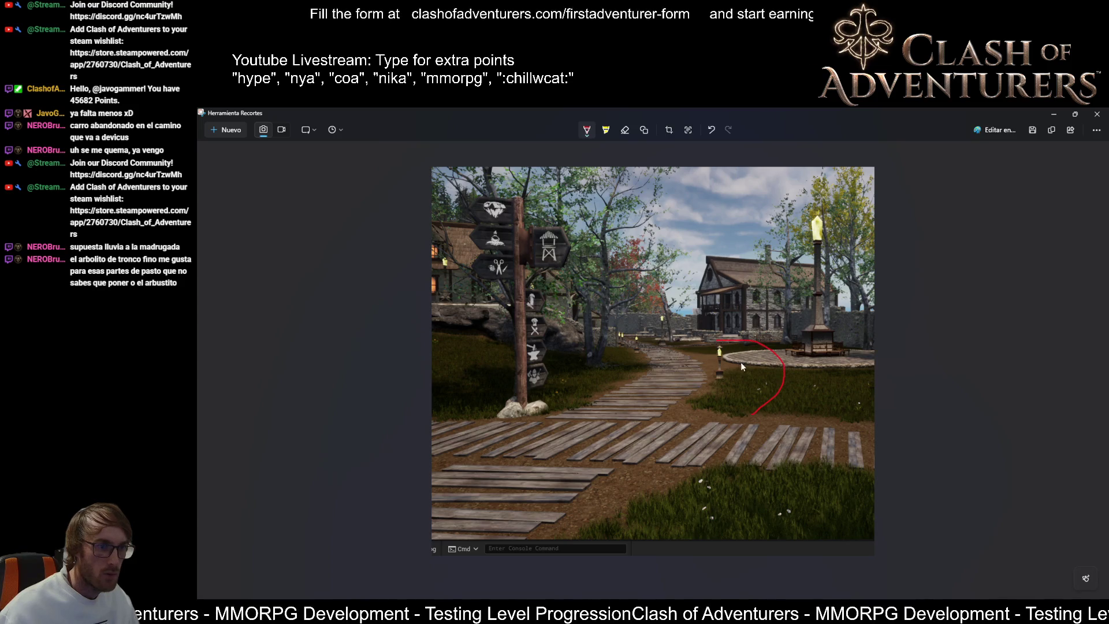
mouse_move(754, 413)
left_mouse_down()
mouse_move(741, 288)
mouse_move(641, 275)
left_mouse_up()
mouse_move(783, 381)
left_mouse_down()
mouse_move(766, 290)
mouse_move(664, 282)
left_mouse_up()
mouse_move(758, 357)
left_mouse_down()
mouse_move(763, 318)
mouse_move(660, 297)
left_mouse_up()
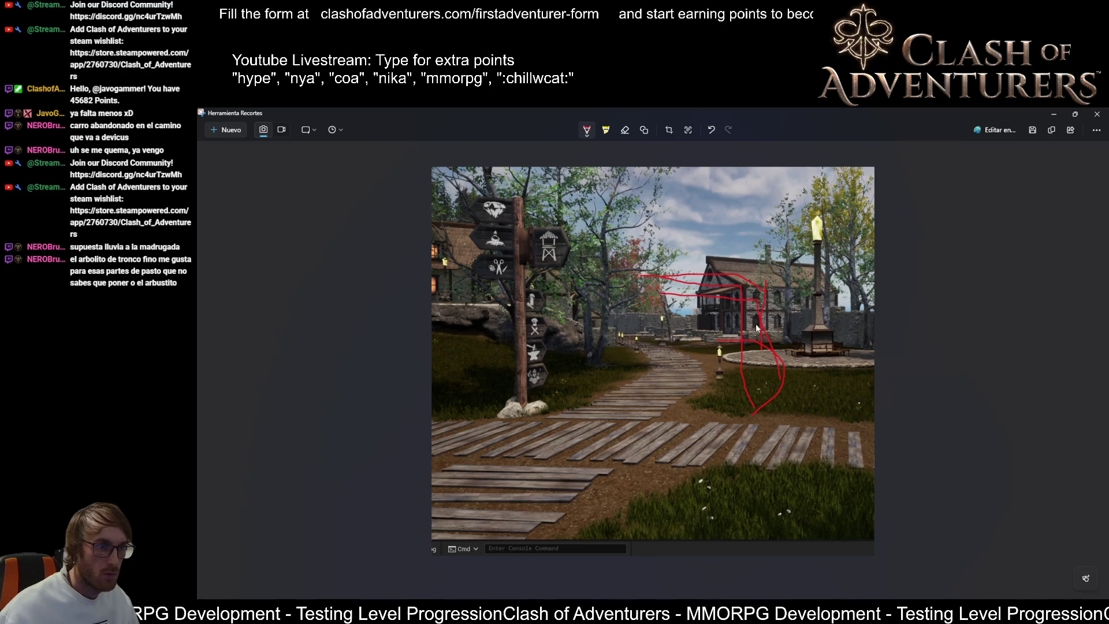
left_click_drag(723, 318, 670, 307)
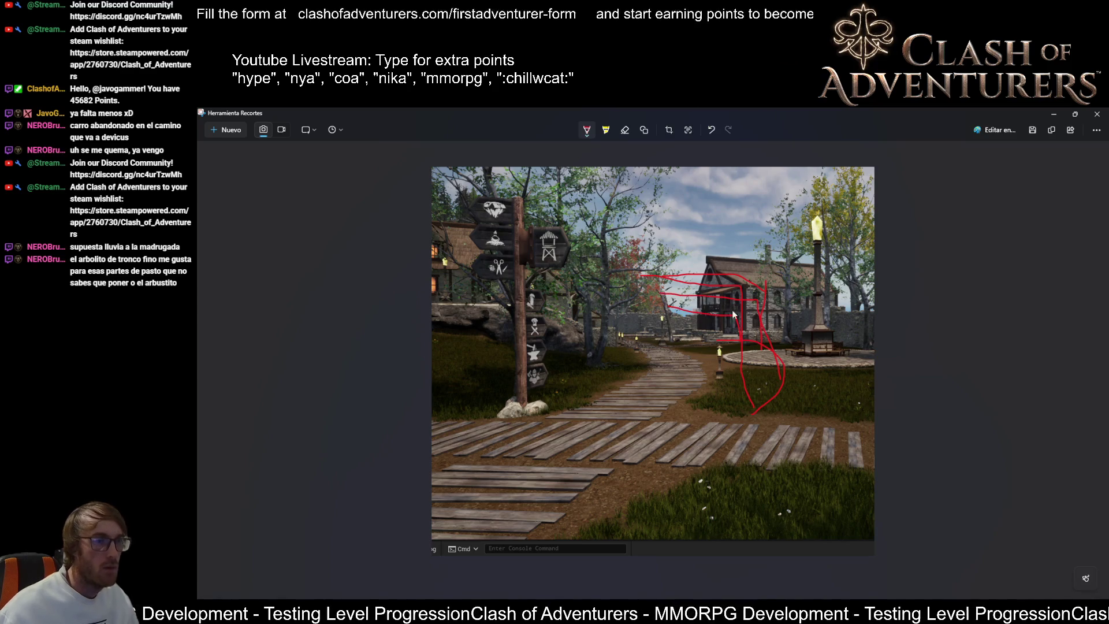
key("alt+Tab")
mouse_move(653, 376)
left_mouse_down()
mouse_move(641, 306)
mouse_move(645, 407)
mouse_move(647, 373)
mouse_move(618, 369)
left_mouse_up()
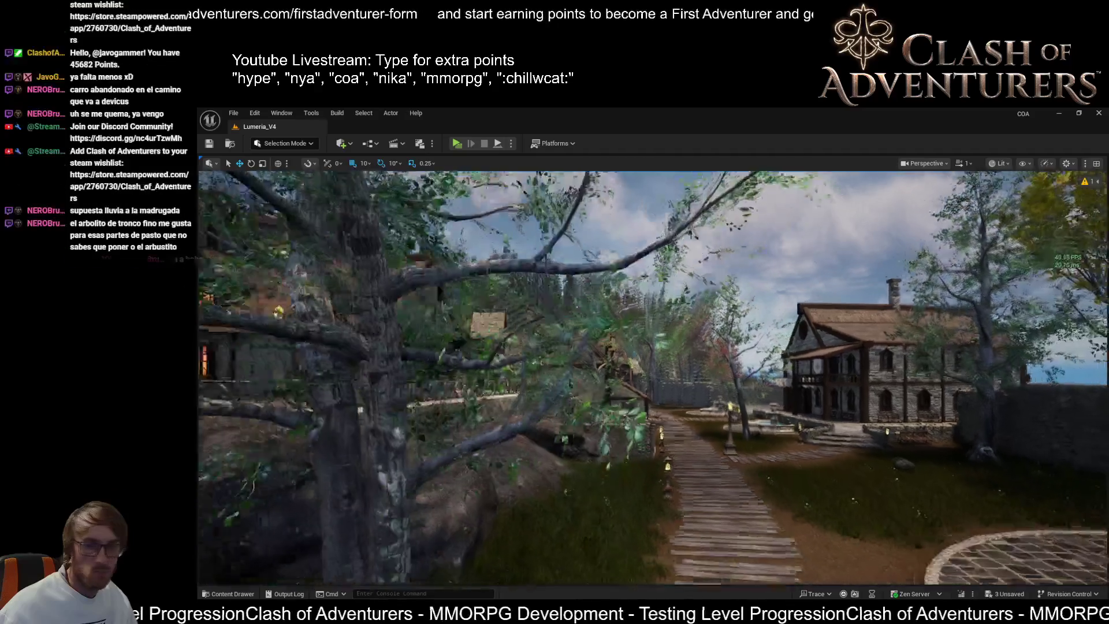
left_click_drag(614, 366, 614, 366)
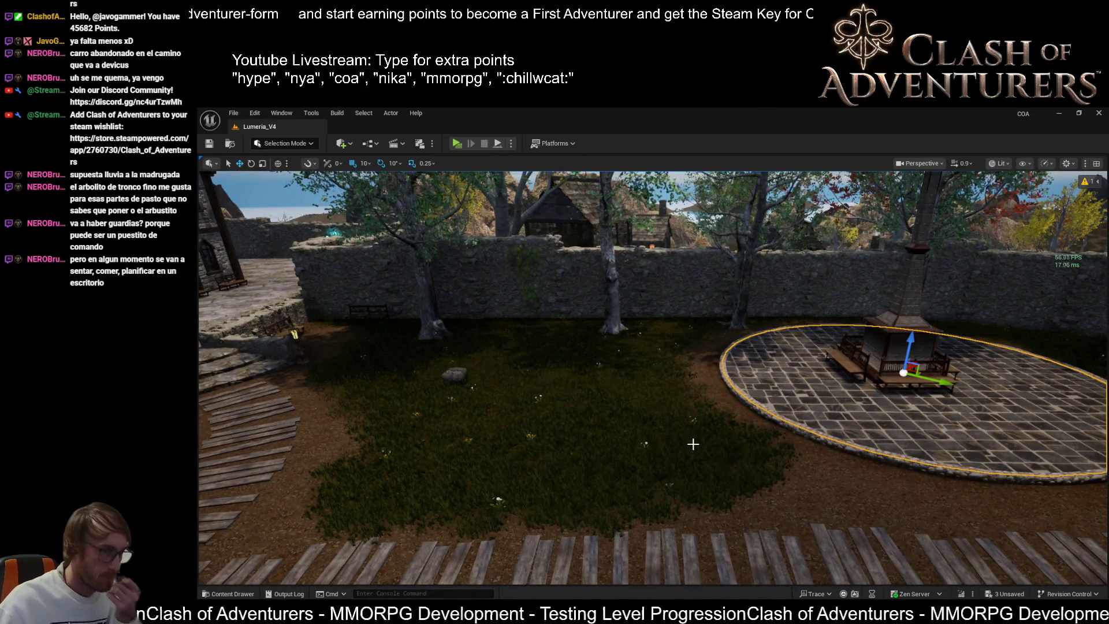
left_click_drag(695, 476, 751, 480)
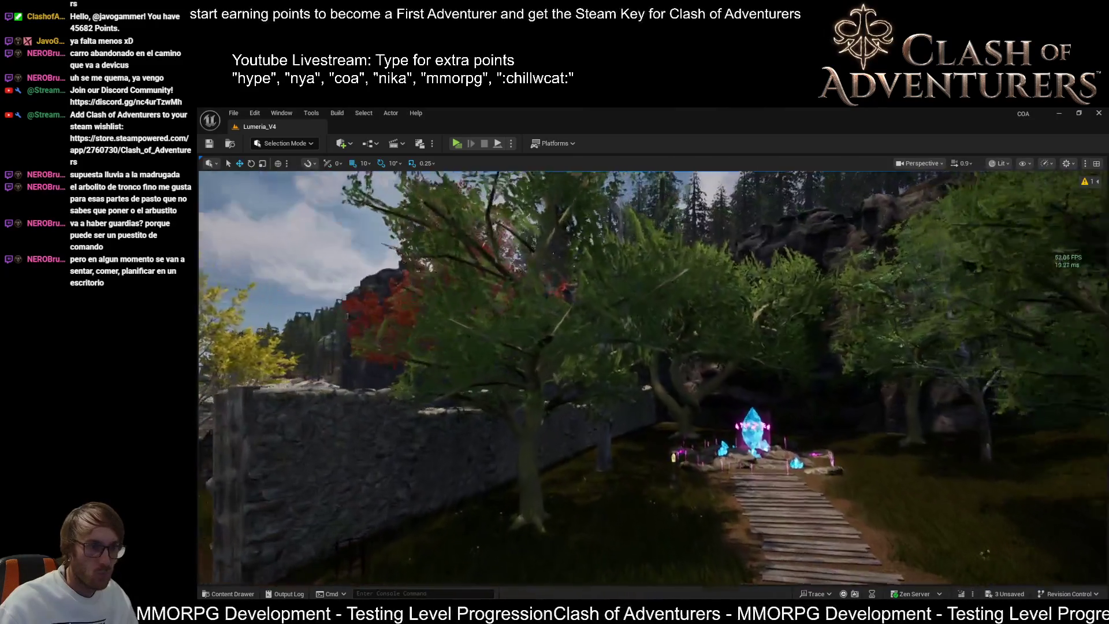
key("w")
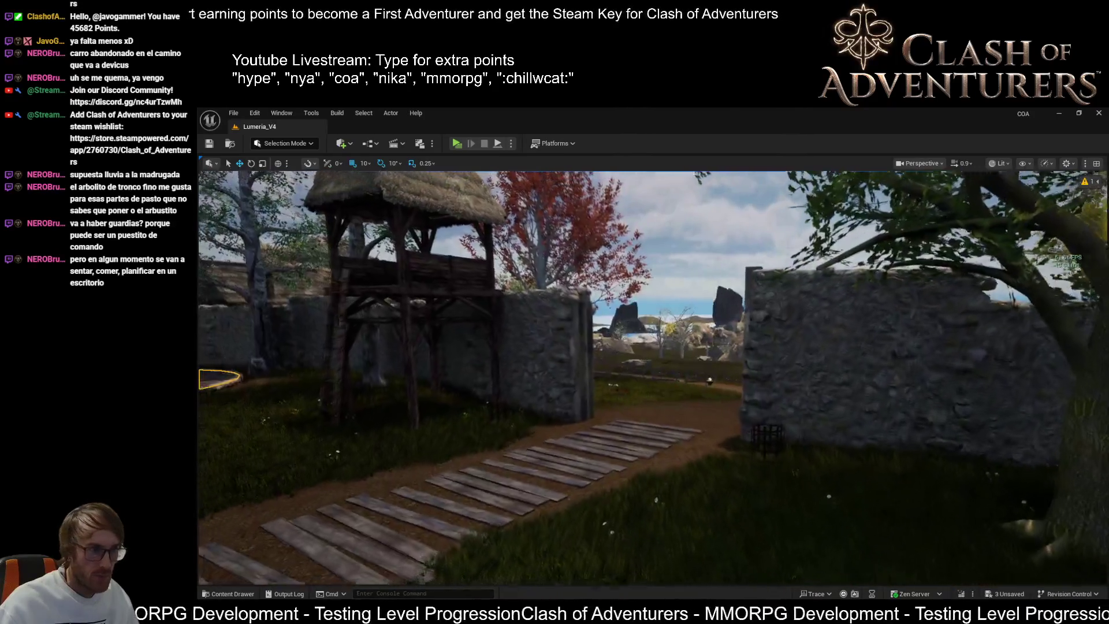
key("w")
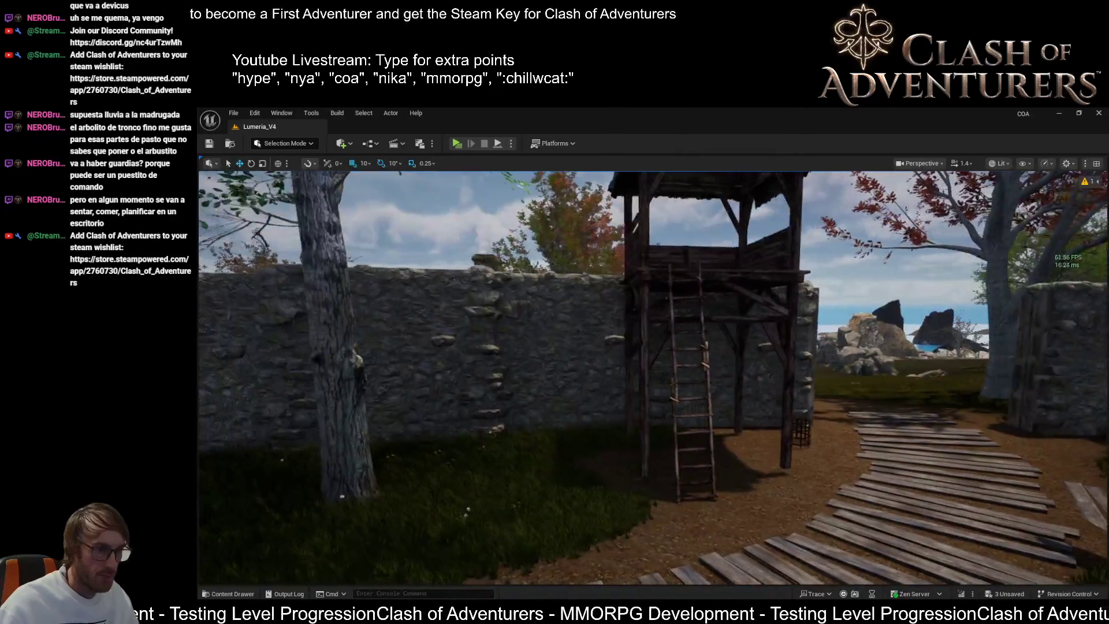
left_click_drag(621, 322, 613, 321)
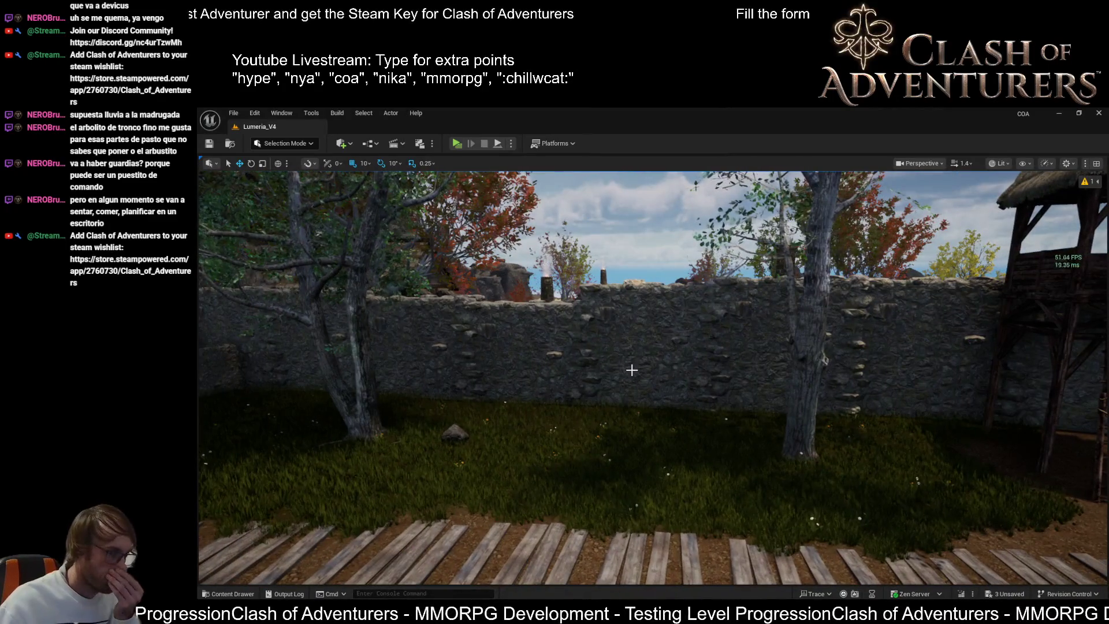
mouse_move(637, 386)
left_mouse_down()
mouse_move(800, 362)
mouse_move(679, 374)
mouse_move(647, 346)
left_mouse_up()
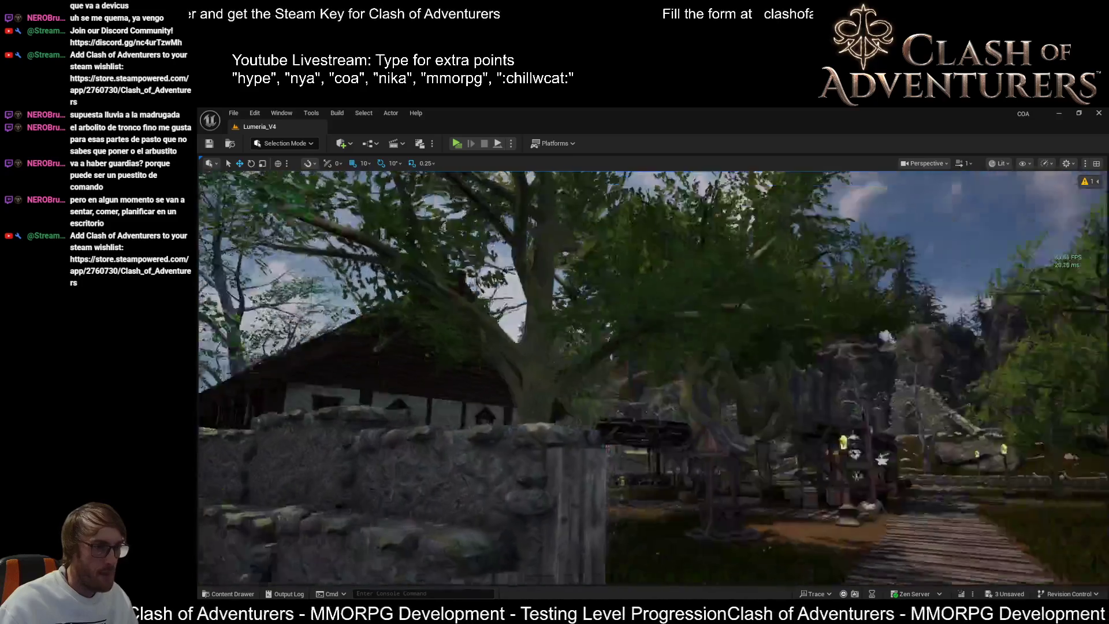
left_click_drag(647, 346, 624, 341)
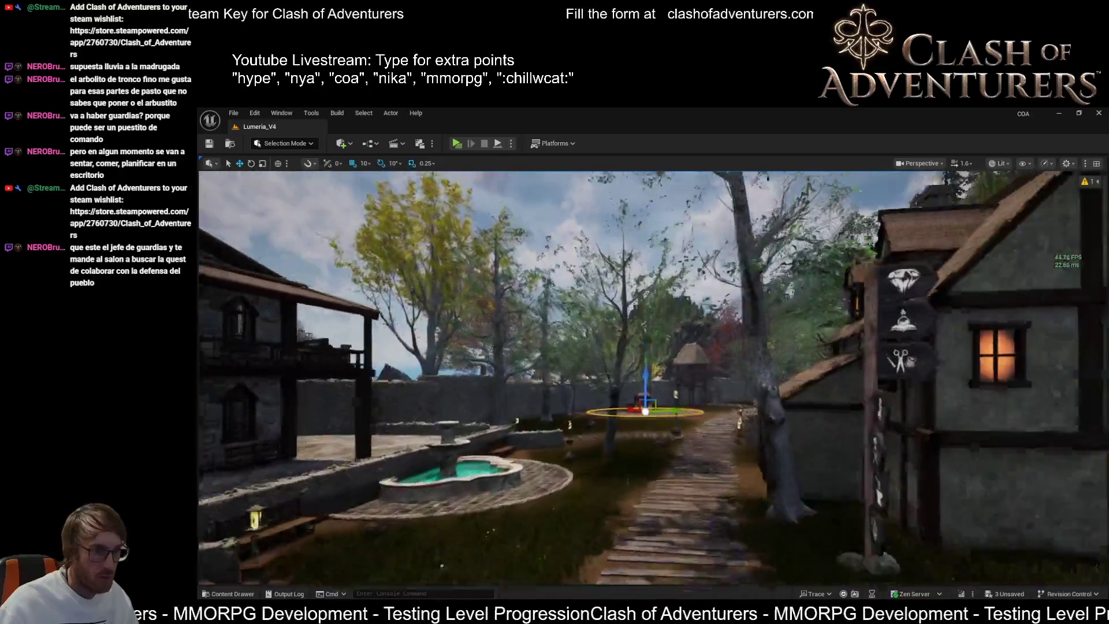
left_click_drag(624, 341, 615, 338)
scroll(653, 378, "up", 2)
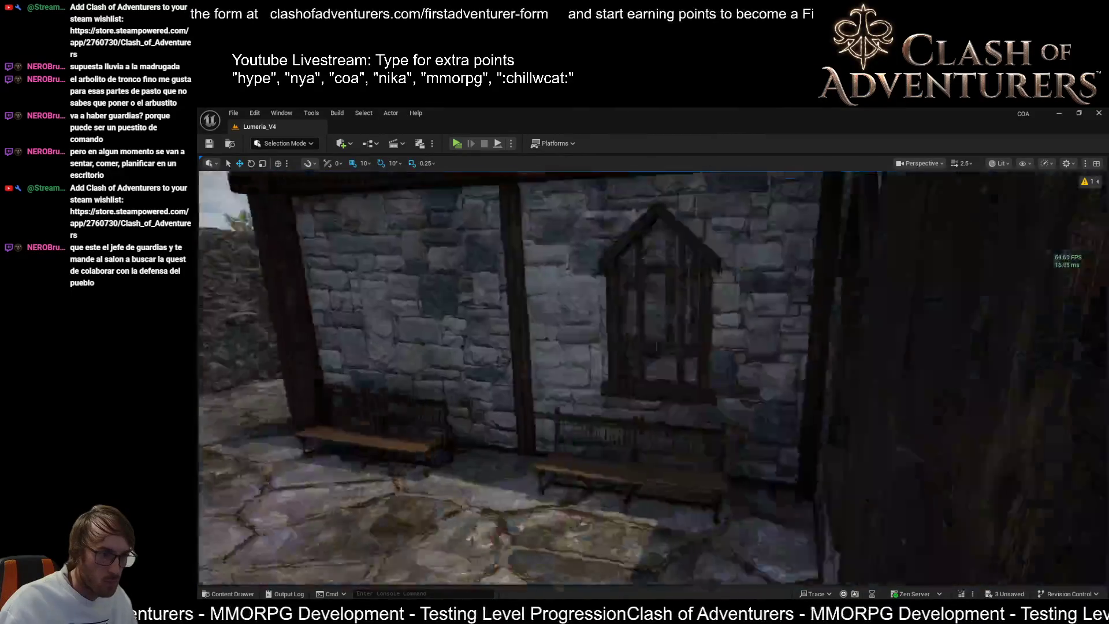
scroll(653, 379, "down", 2)
key("s")
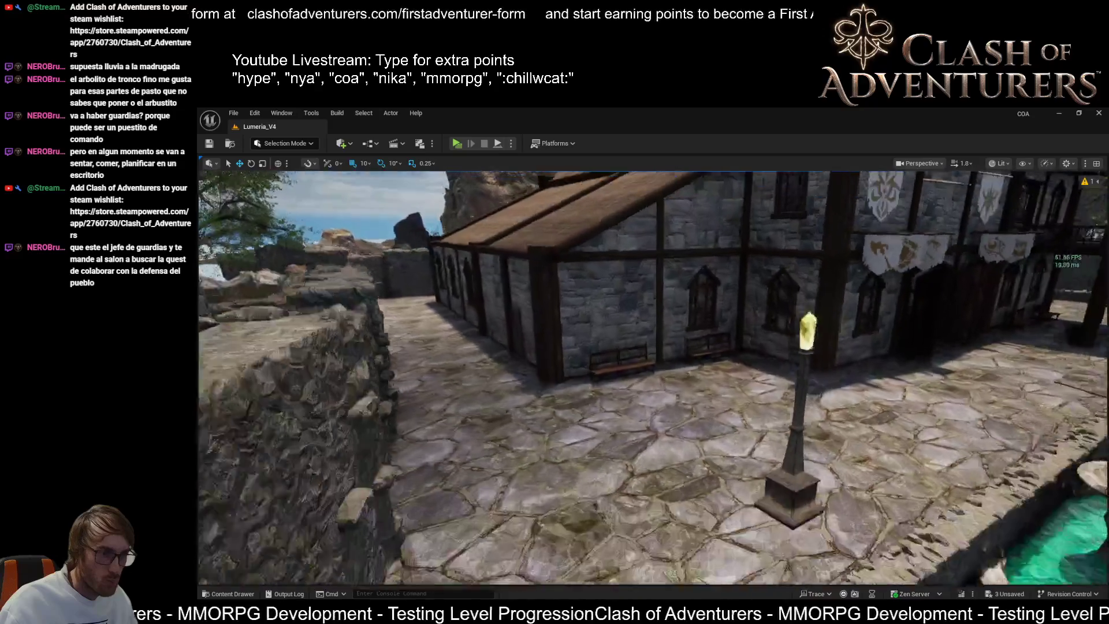
key("s")
key("Left")
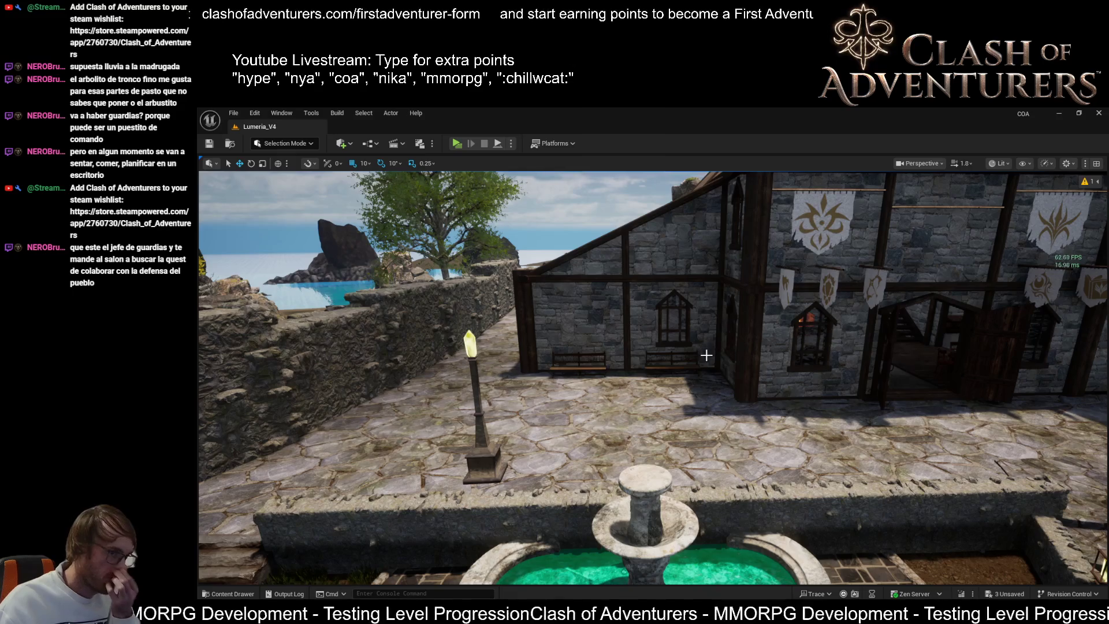
key("Right")
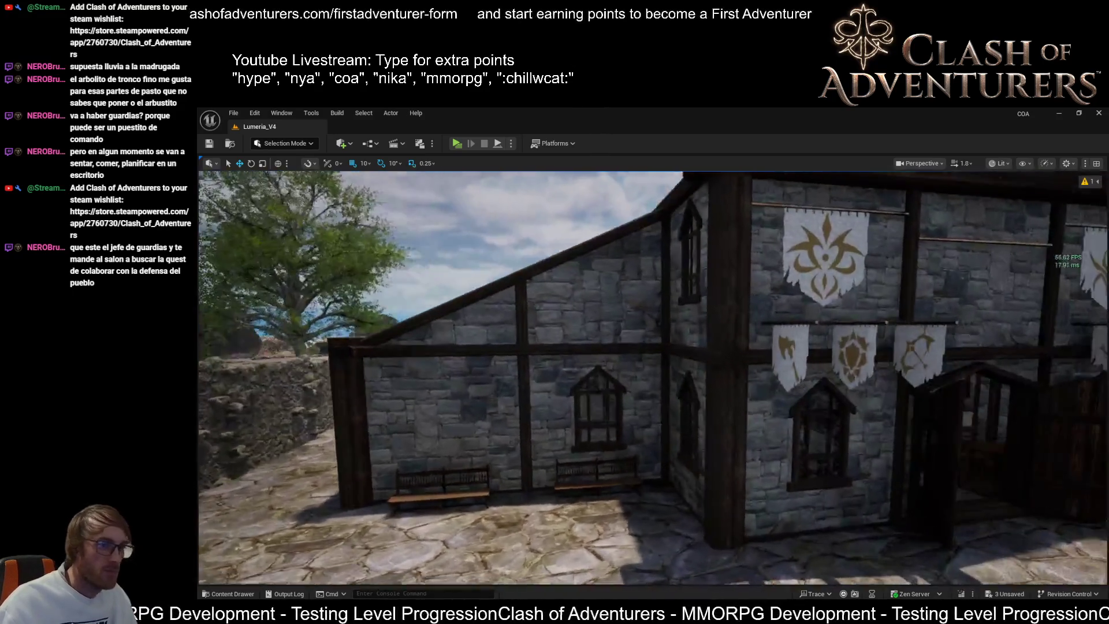
key("w")
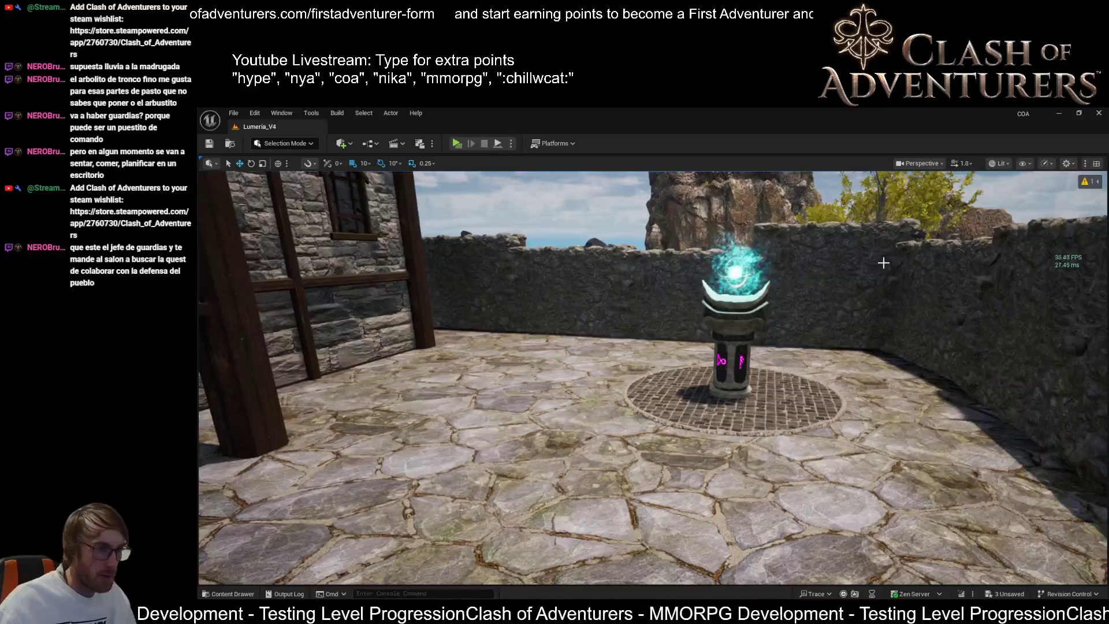
key("d")
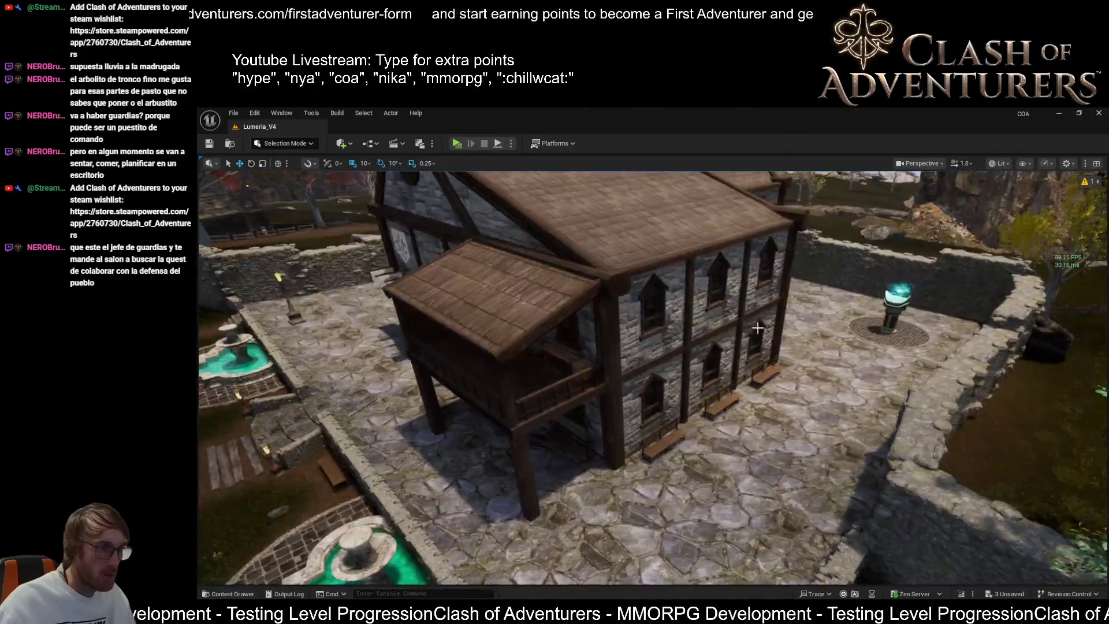
key("Left")
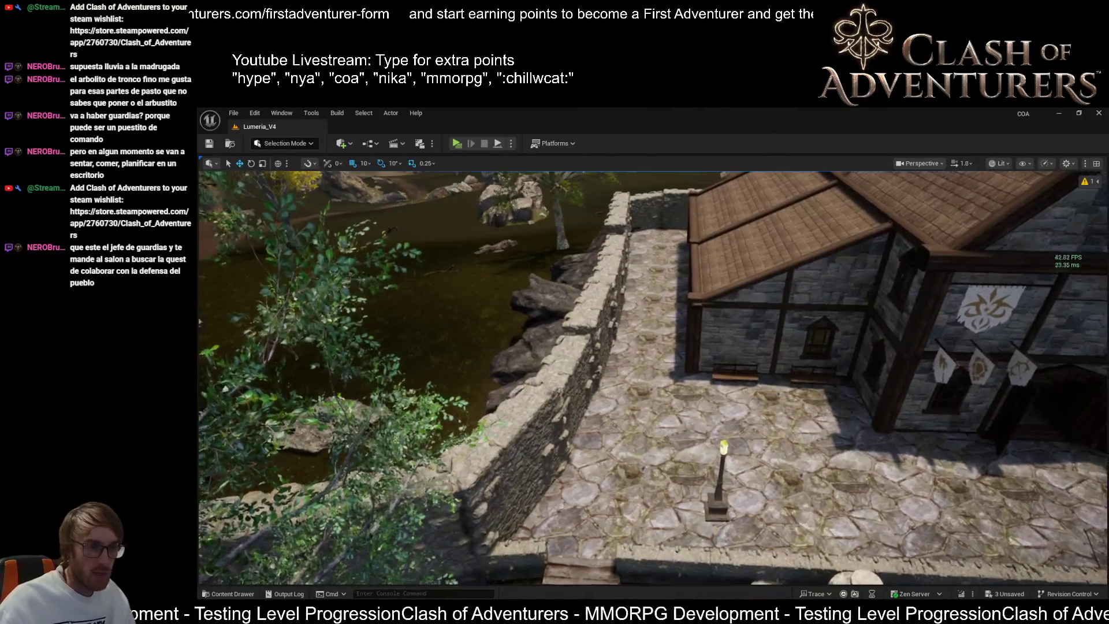
key("Left")
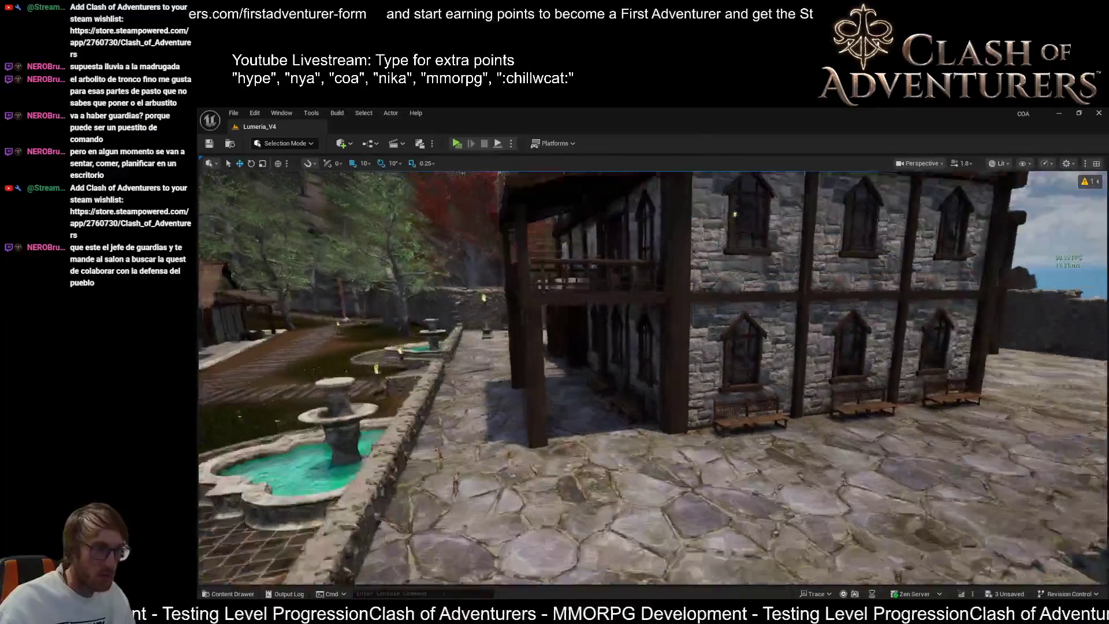
key("Left")
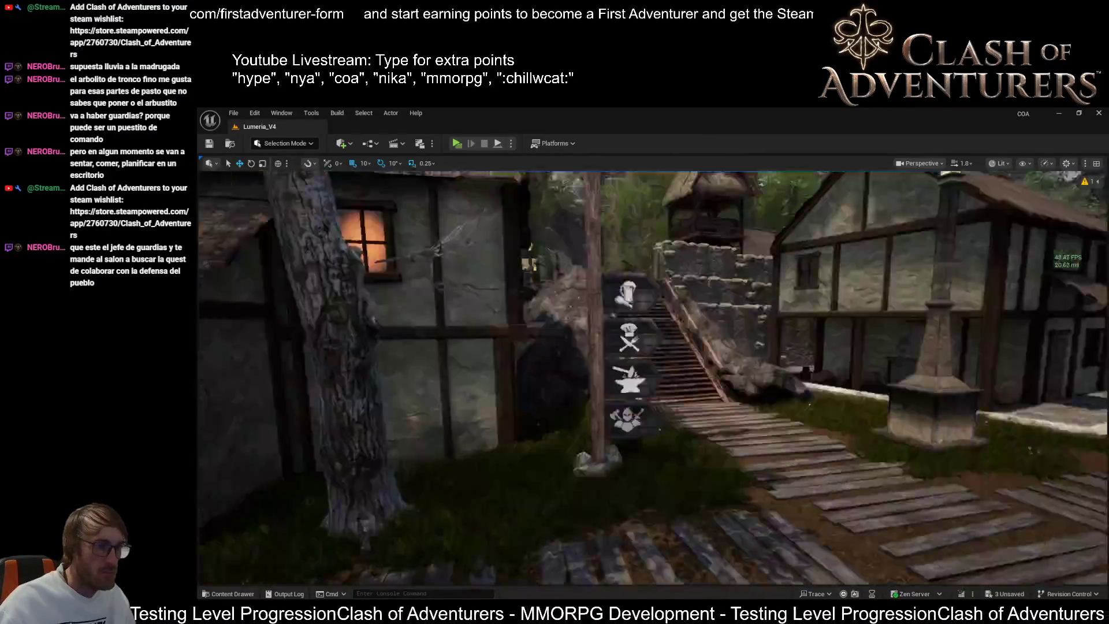
key("Left")
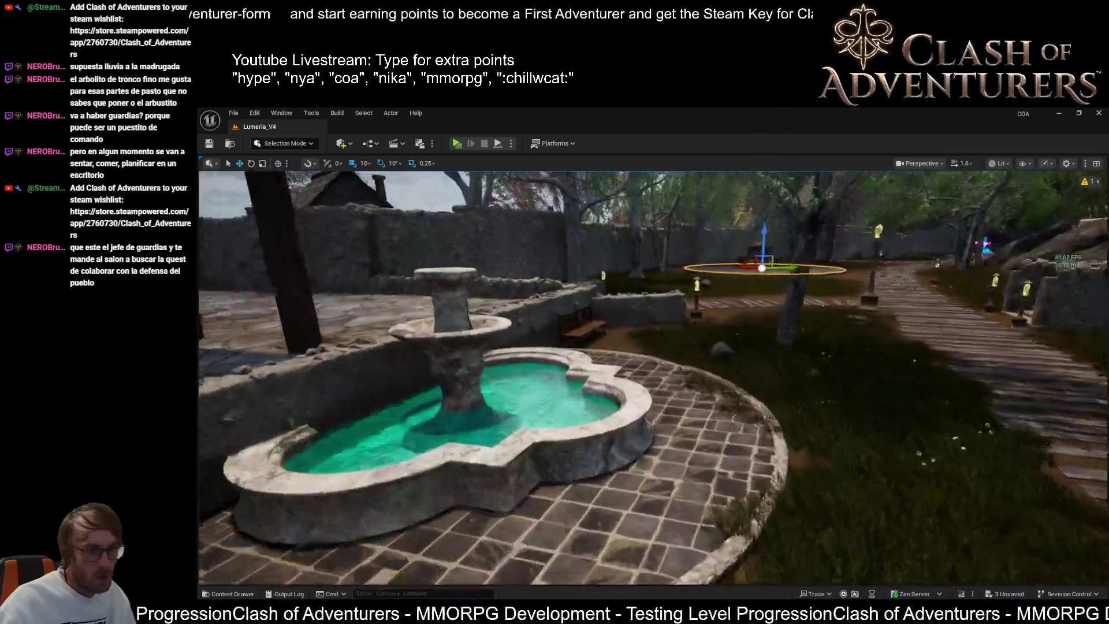
key("Down")
left_click_drag(750, 451, 731, 491)
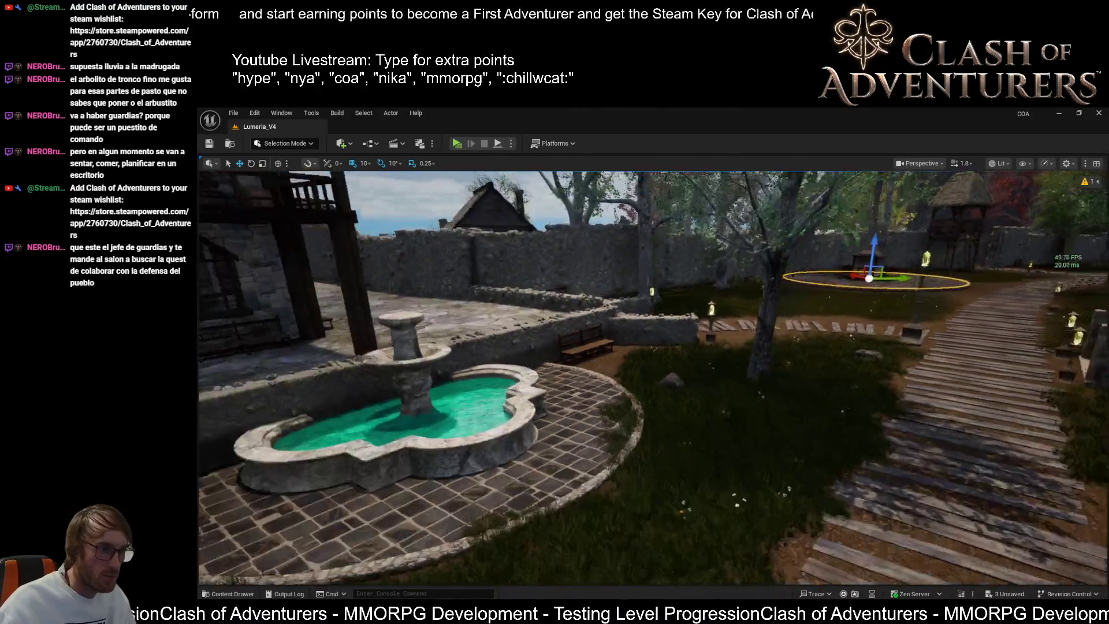
left_click_drag(653, 376, 797, 376)
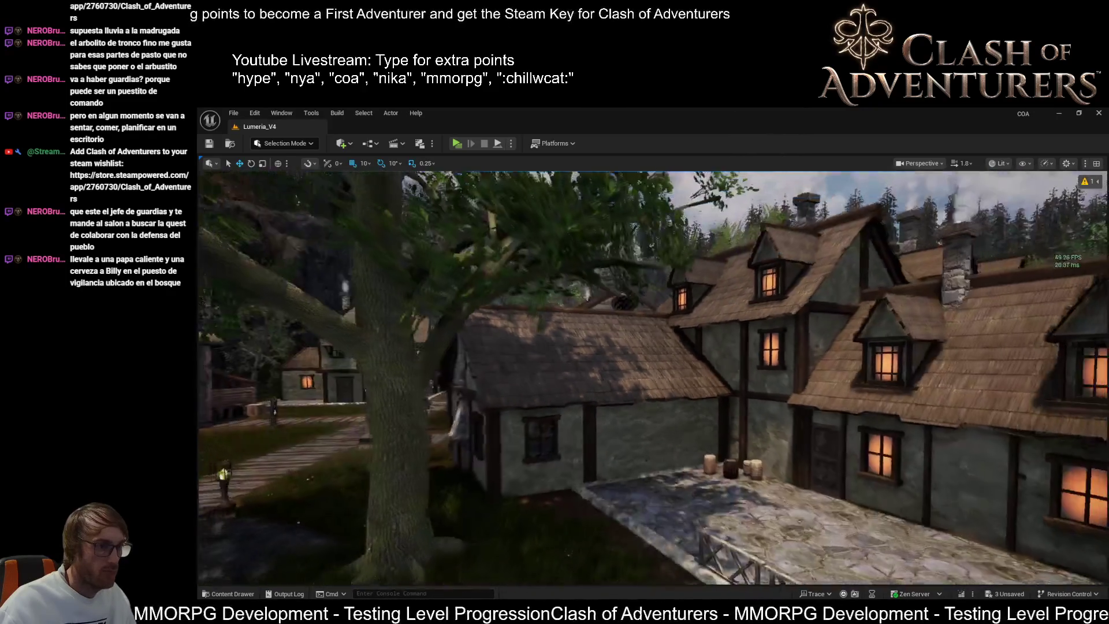
key("w")
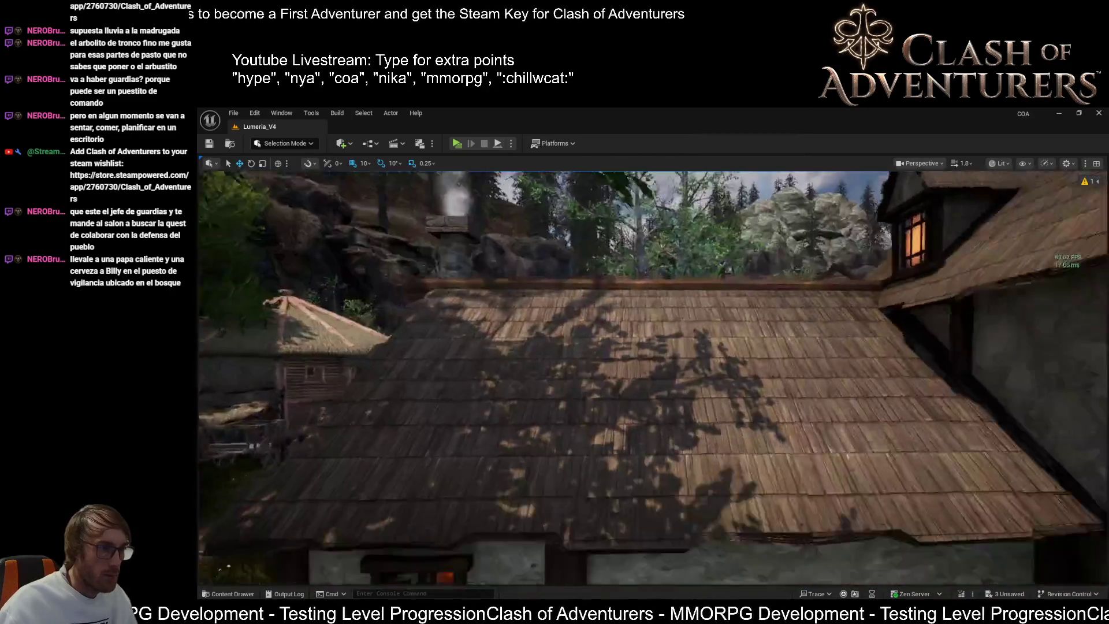
key("s")
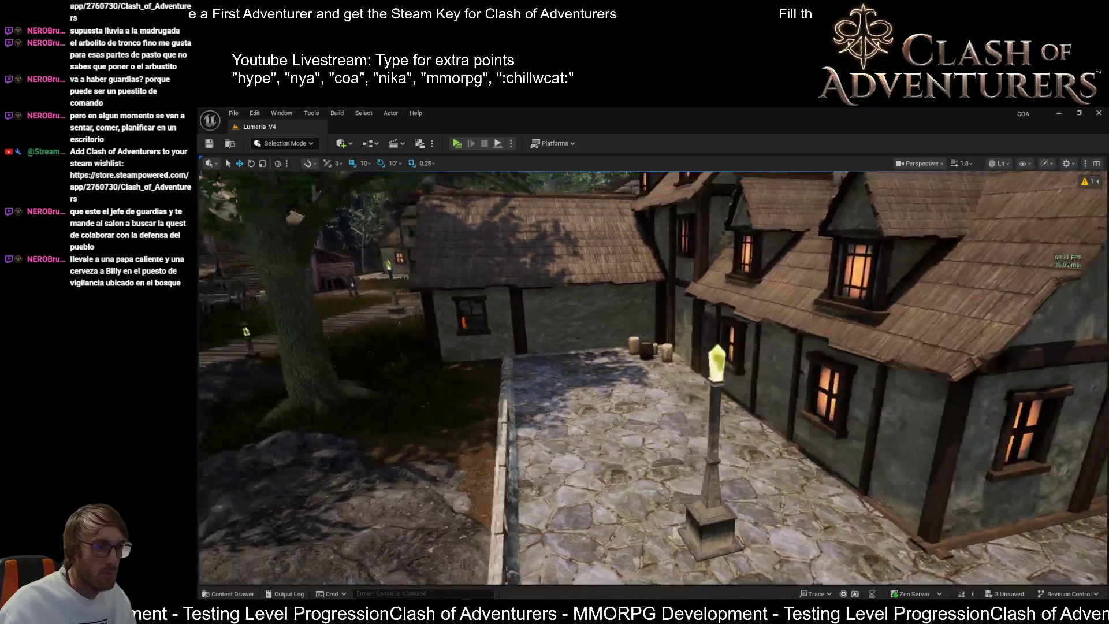
key("a")
key("d")
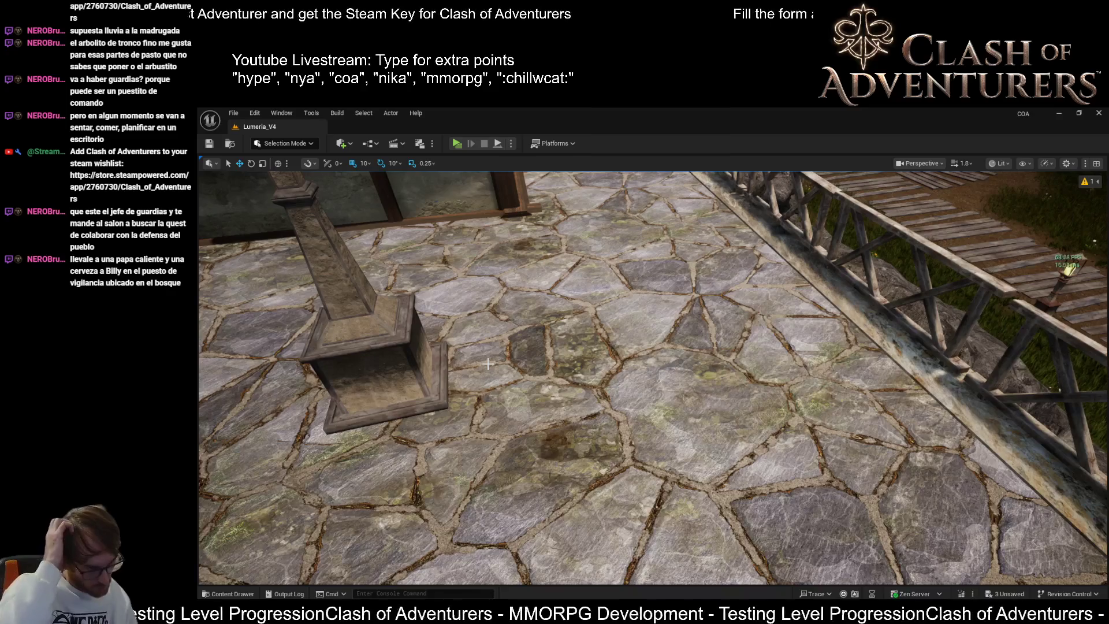
key("a")
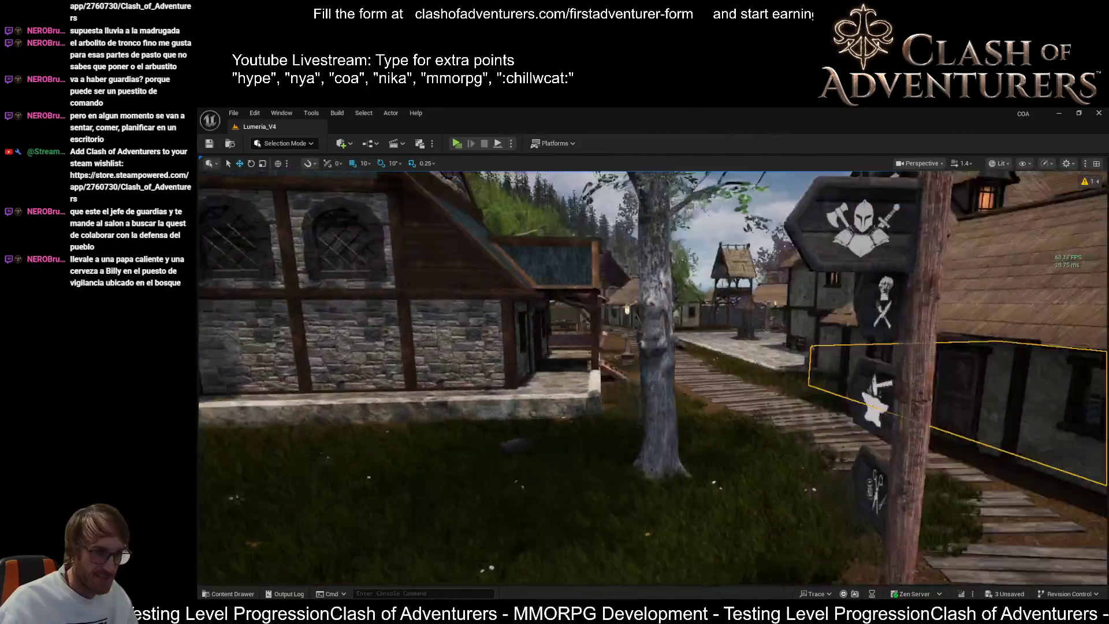
left_click_drag(818, 579, 819, 579)
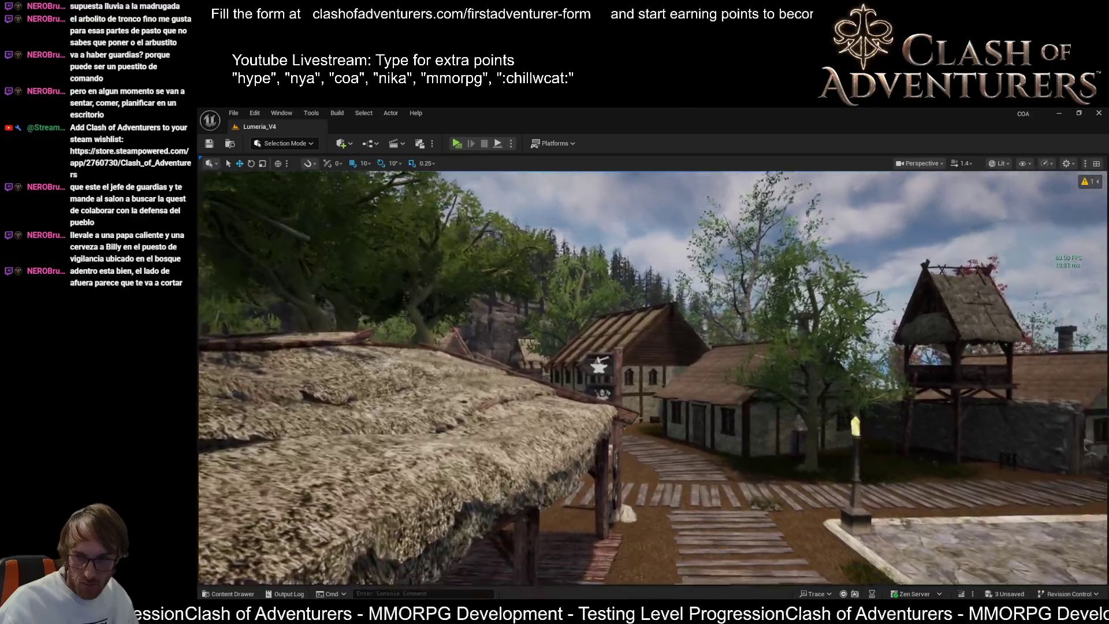
key("w")
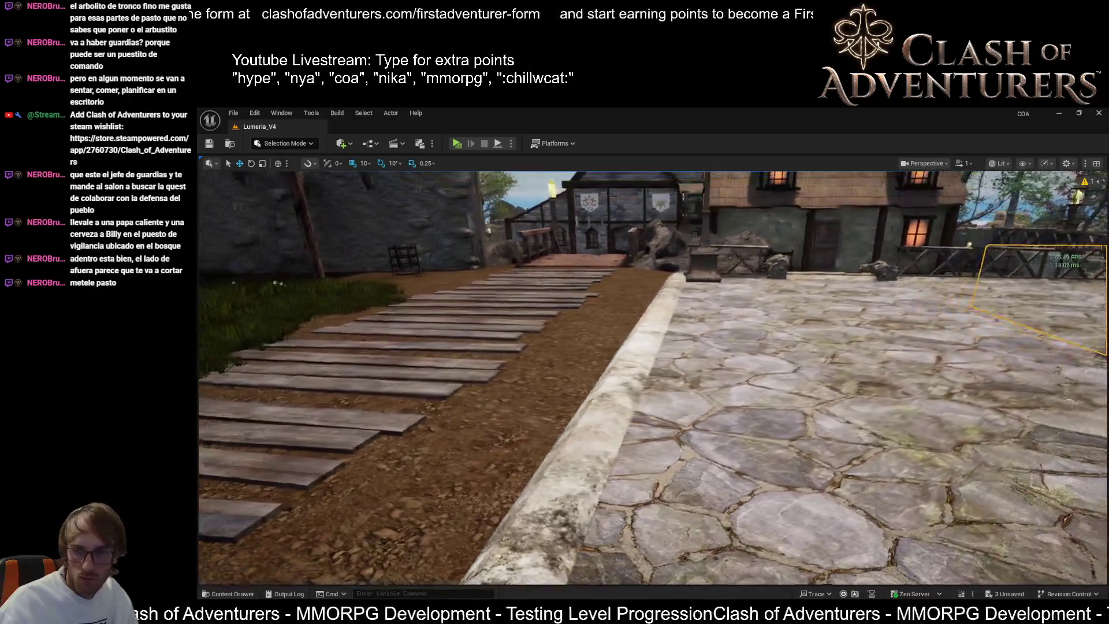
left_click_drag(653, 376, 519, 376)
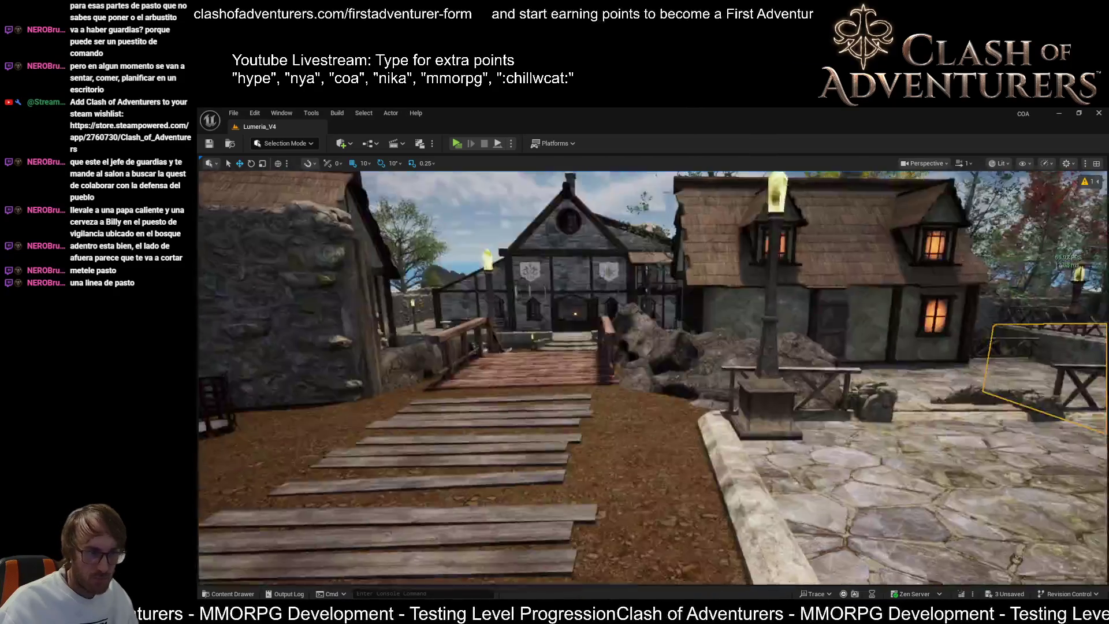
left_click_drag(587, 398, 607, 422)
left_click_drag(676, 456, 677, 423)
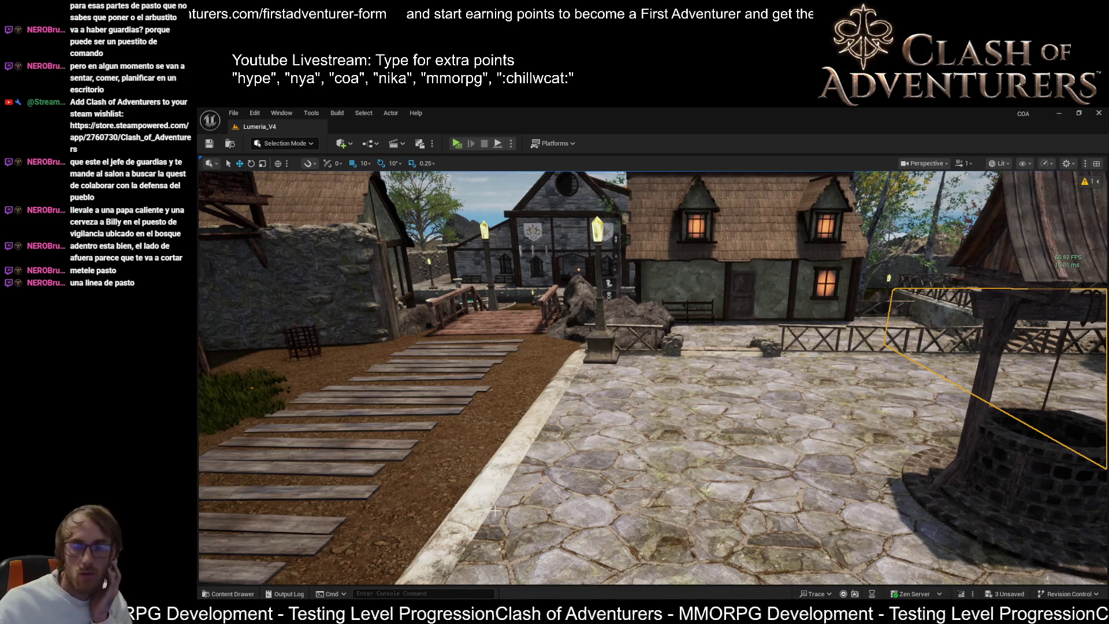
mouse_move(610, 378)
left_mouse_down()
mouse_move(553, 326)
mouse_move(586, 328)
left_mouse_up()
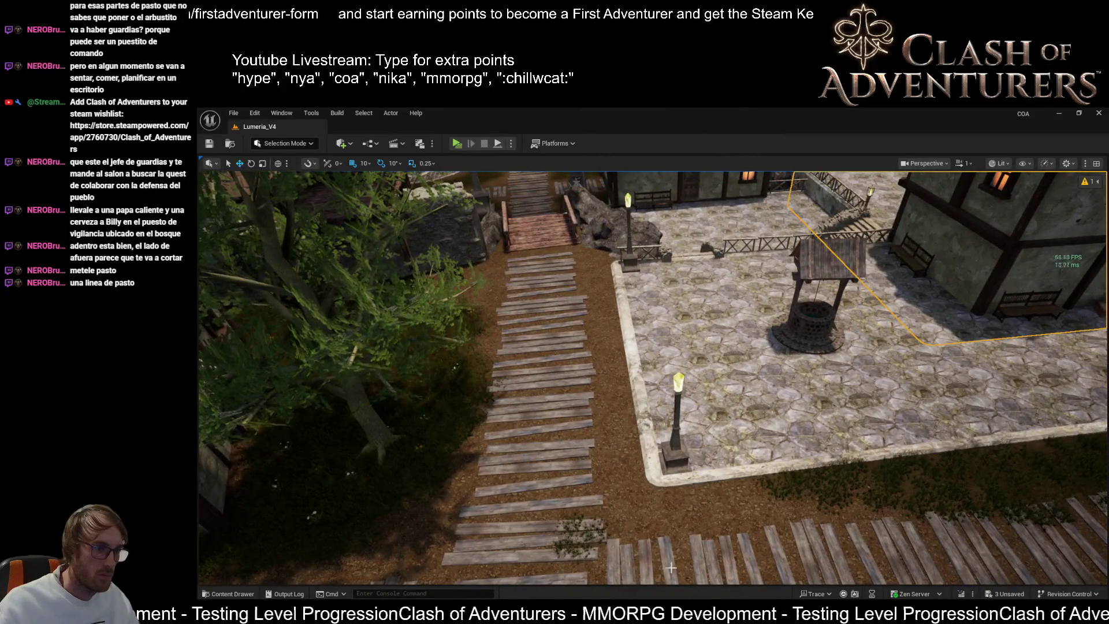
mouse_move(482, 559)
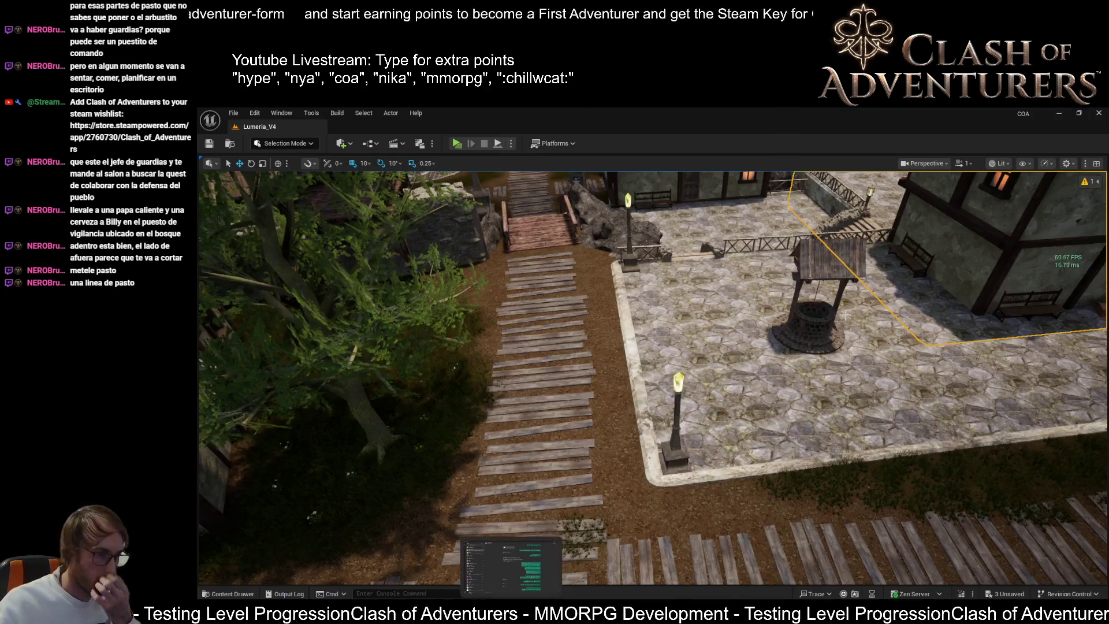
left_click_drag(508, 404, 549, 376)
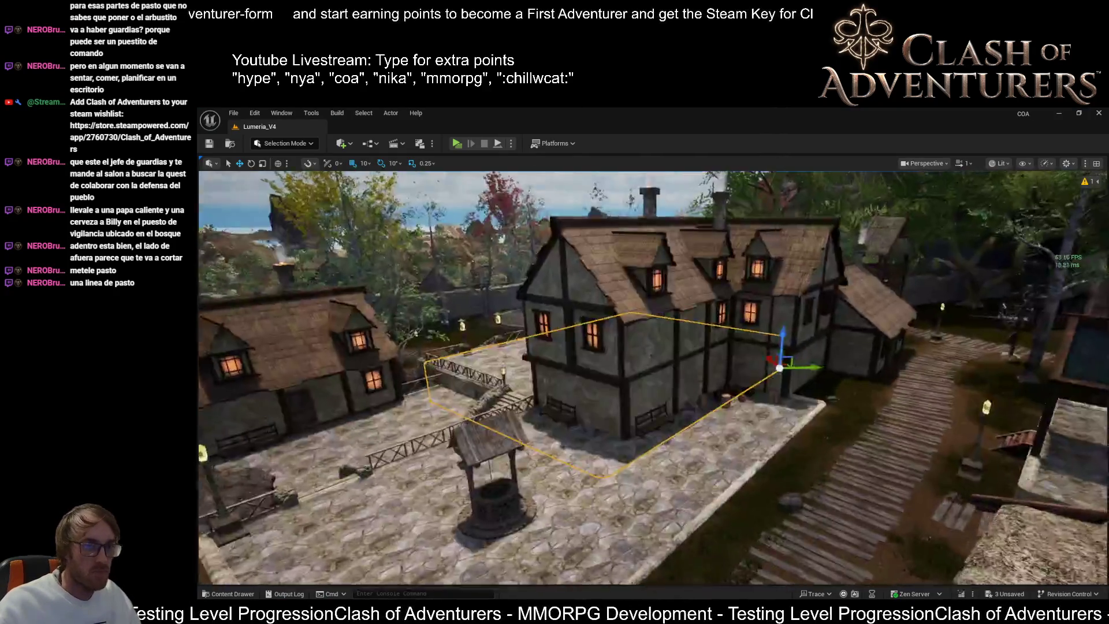
key("f")
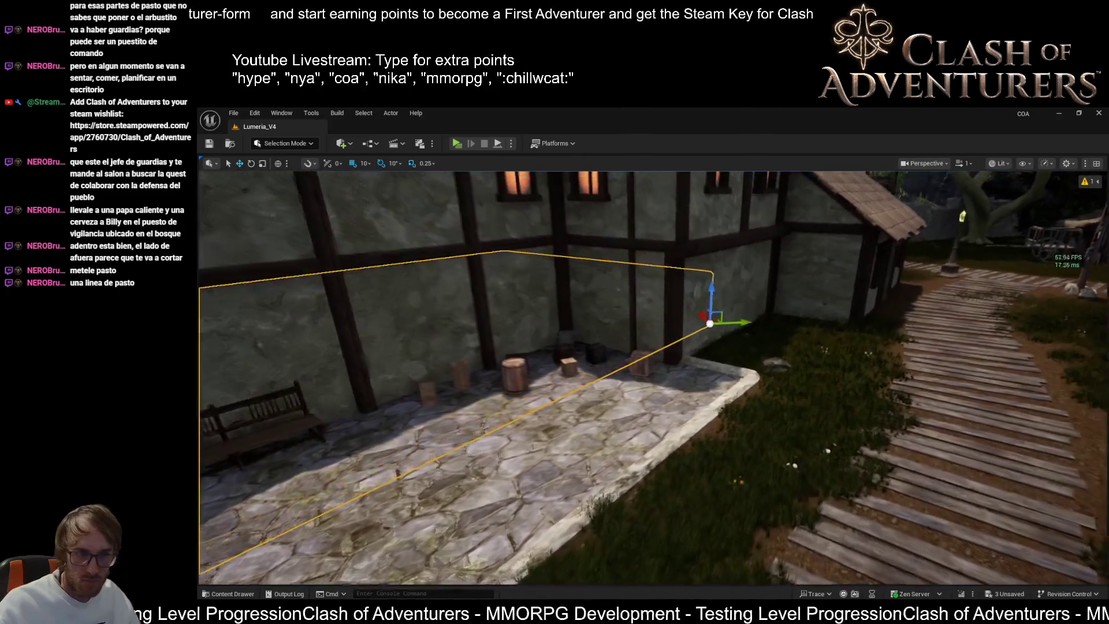
mouse_move(653, 375)
left_mouse_down()
mouse_move(519, 375)
mouse_move(595, 376)
mouse_move(549, 376)
left_mouse_up()
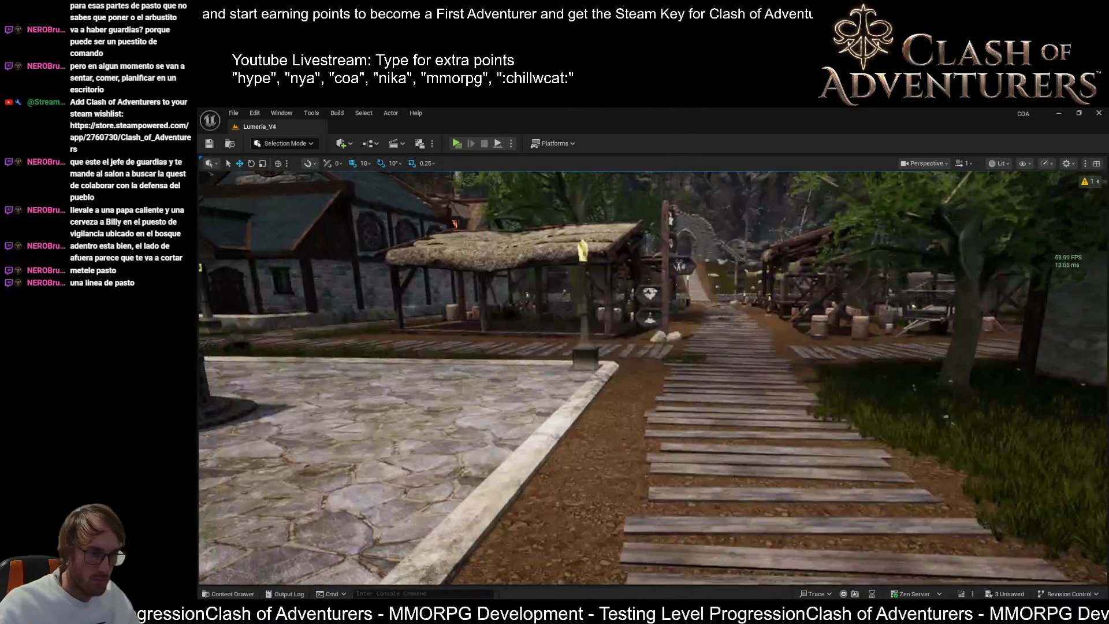
left_click_drag(742, 384, 742, 383)
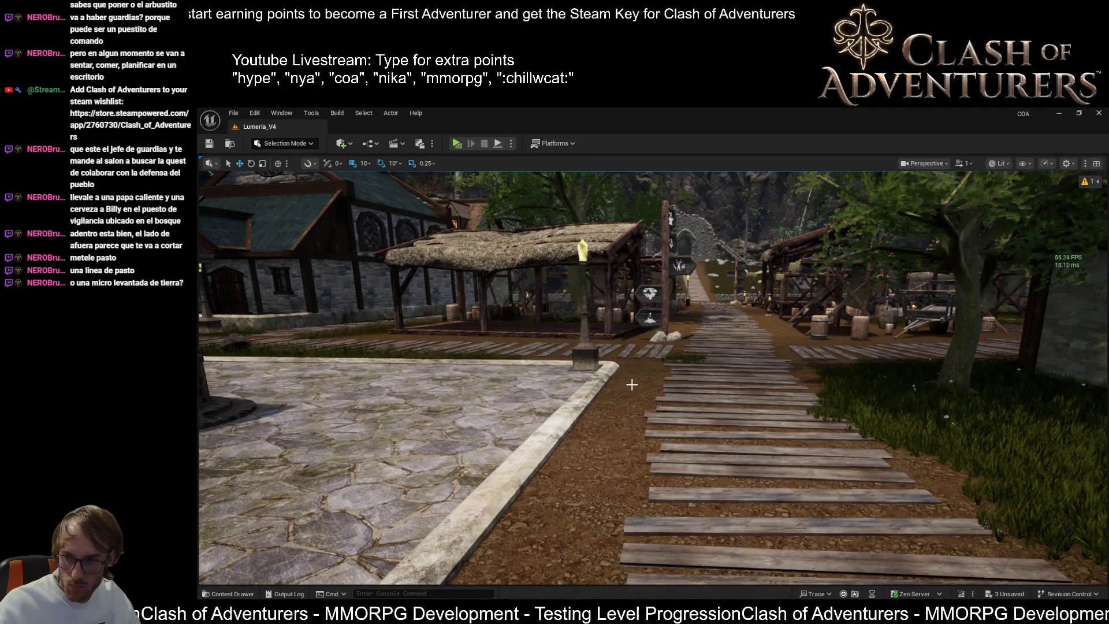
left_click_drag(625, 431, 613, 465)
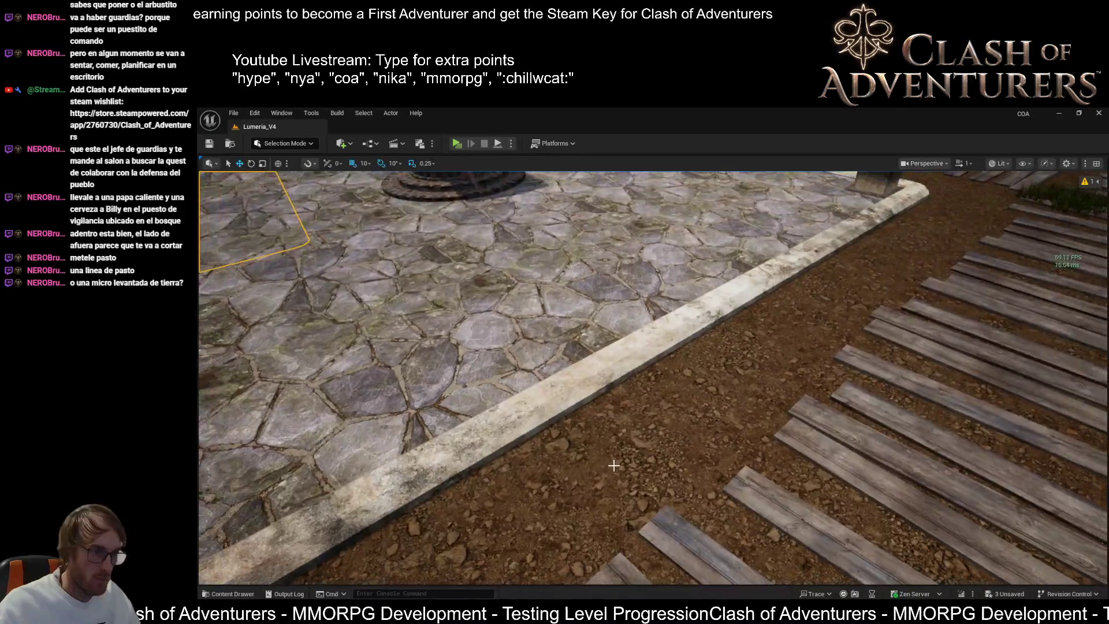
left_click_drag(685, 438, 595, 438)
left_click_drag(737, 359, 737, 359)
left_click_drag(566, 362, 566, 362)
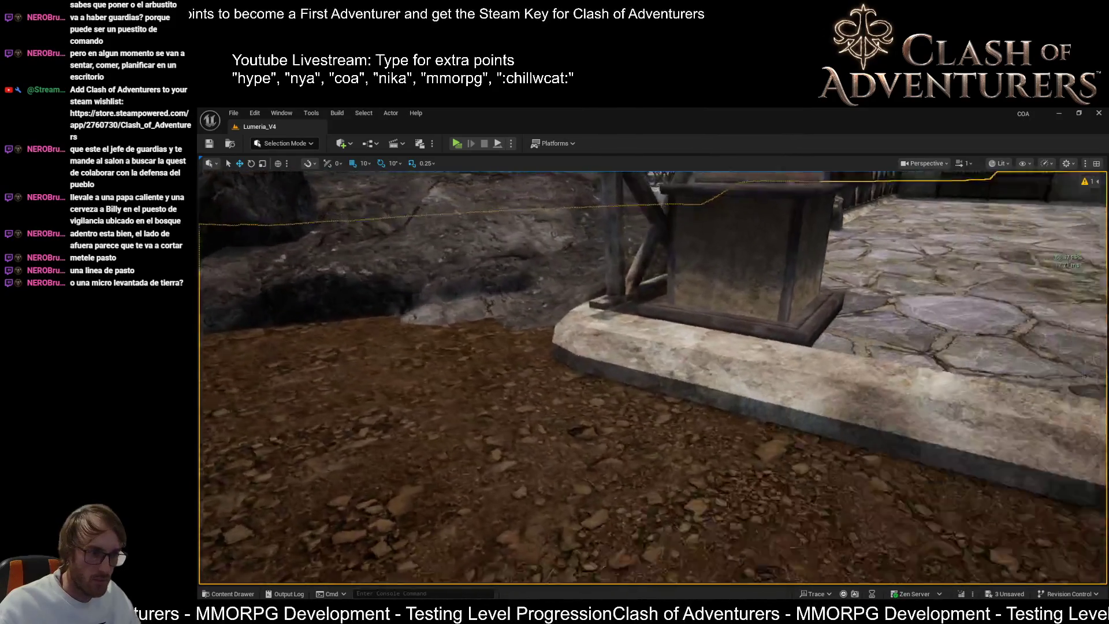
left_click_drag(632, 432, 632, 432)
key("shift+2")
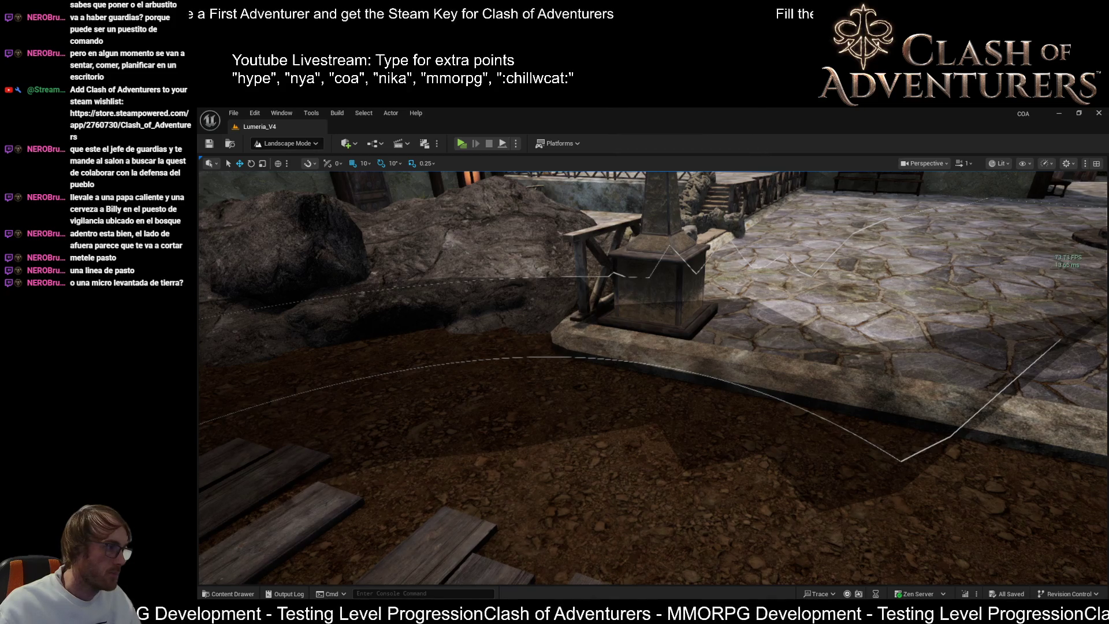
- Test-paint along the curb, enlarge the brush and undo, then paint dirt beside the curb
scroll(584, 416, "down", 5)
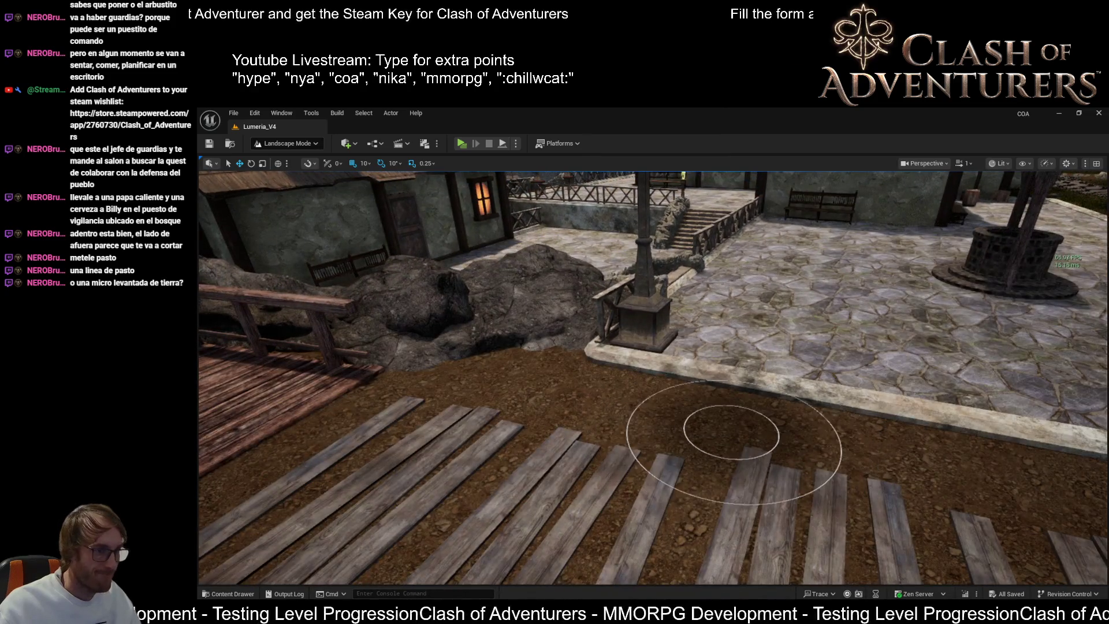
mouse_move(693, 422)
left_mouse_down()
mouse_move(613, 425)
mouse_move(594, 358)
mouse_move(698, 459)
mouse_move(665, 431)
mouse_move(602, 446)
mouse_move(604, 416)
mouse_move(594, 428)
mouse_move(641, 463)
mouse_move(703, 453)
mouse_move(626, 477)
mouse_move(639, 463)
left_mouse_up()
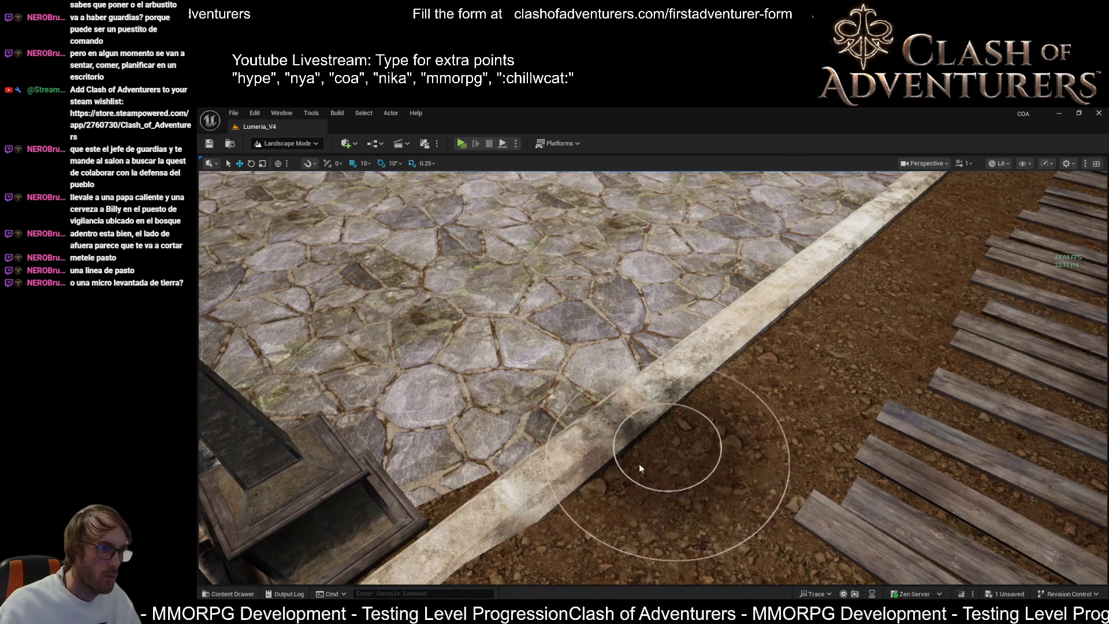
left_click_drag(668, 460, 644, 448)
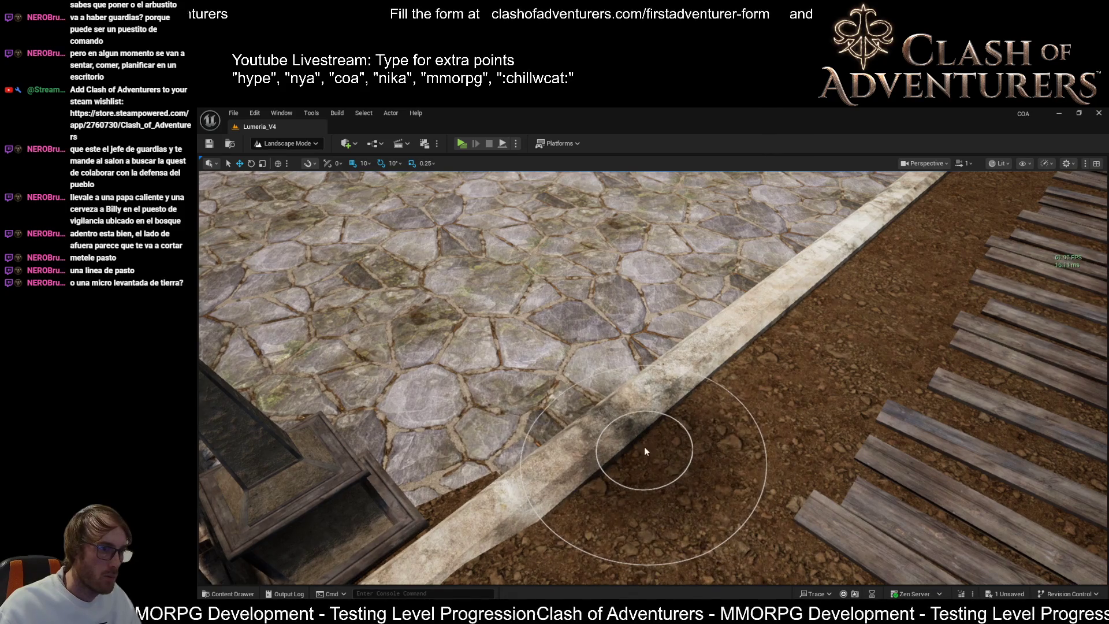
key("bracketright")
key("bracketright")
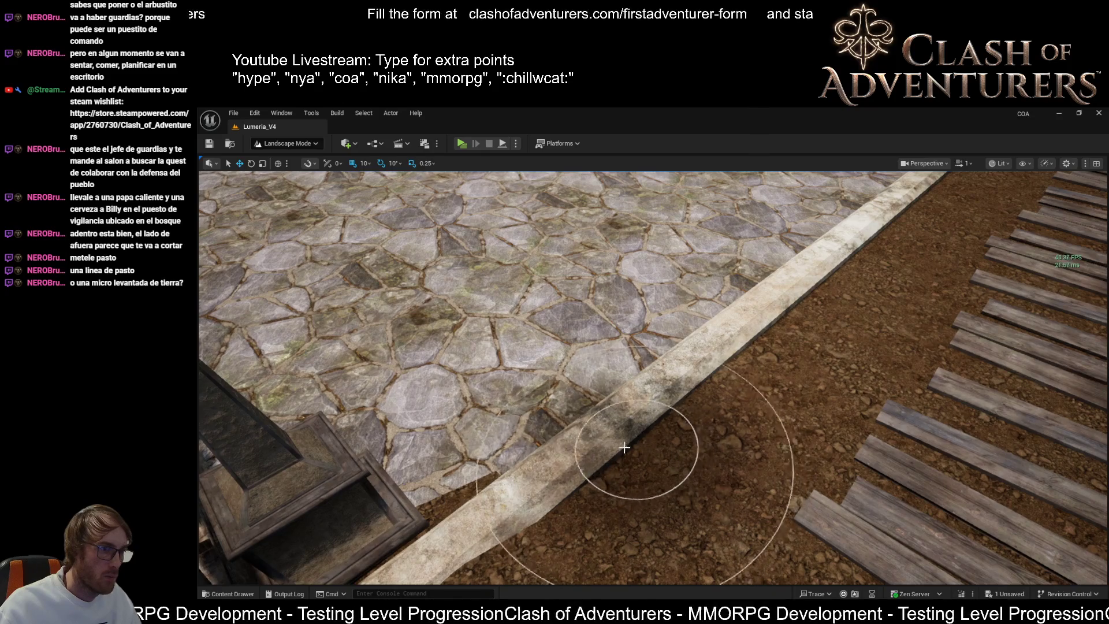
key("ctrl+z")
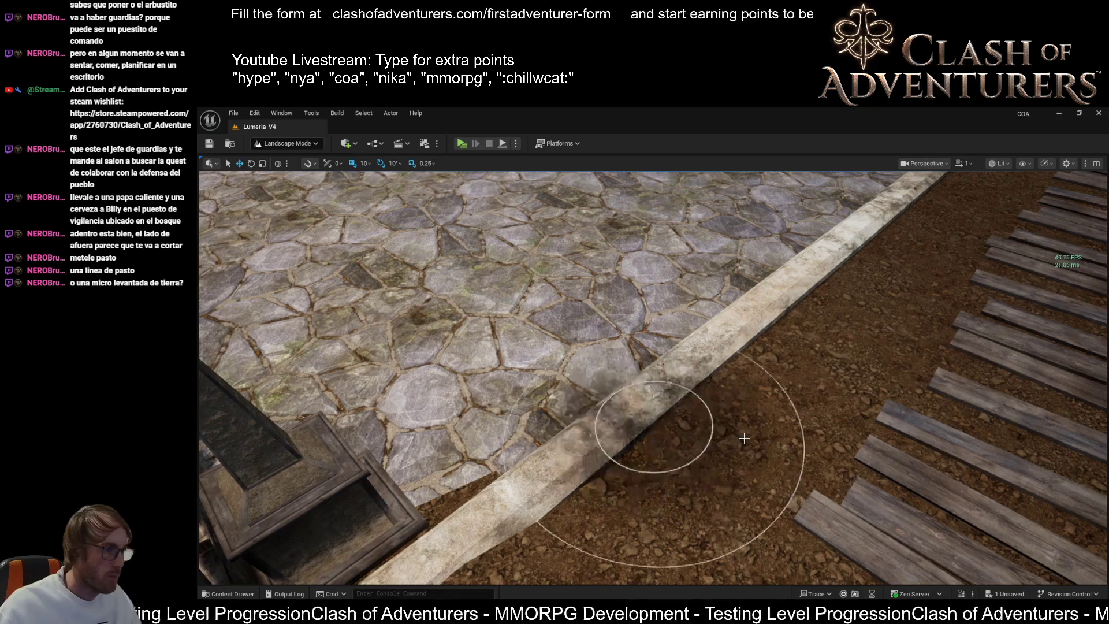
mouse_move(624, 455)
left_mouse_down()
mouse_move(595, 468)
mouse_move(548, 439)
mouse_move(628, 391)
mouse_move(321, 445)
mouse_move(401, 416)
mouse_move(433, 384)
mouse_move(649, 372)
mouse_move(829, 322)
mouse_move(312, 265)
left_mouse_up()
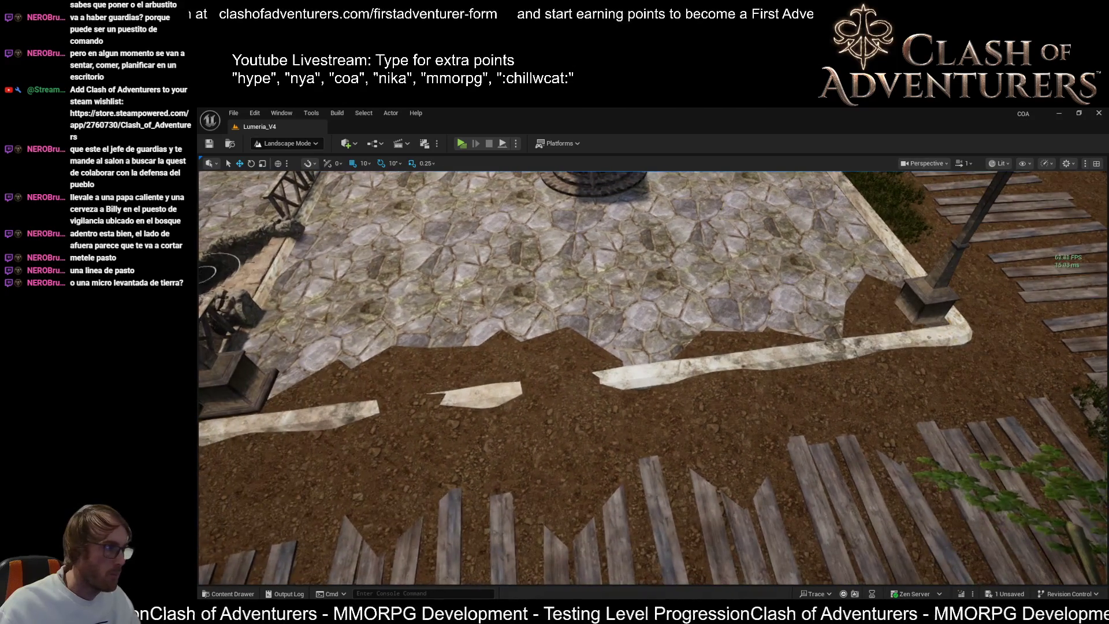
- Raise the terrain strip along the curb, resizing the landscape brush with ] and [
mouse_move(345, 324)
left_mouse_down()
mouse_move(334, 353)
mouse_move(577, 358)
mouse_move(577, 322)
mouse_move(832, 485)
mouse_move(738, 458)
mouse_move(834, 445)
mouse_move(718, 409)
mouse_move(409, 377)
mouse_move(586, 388)
left_mouse_up()
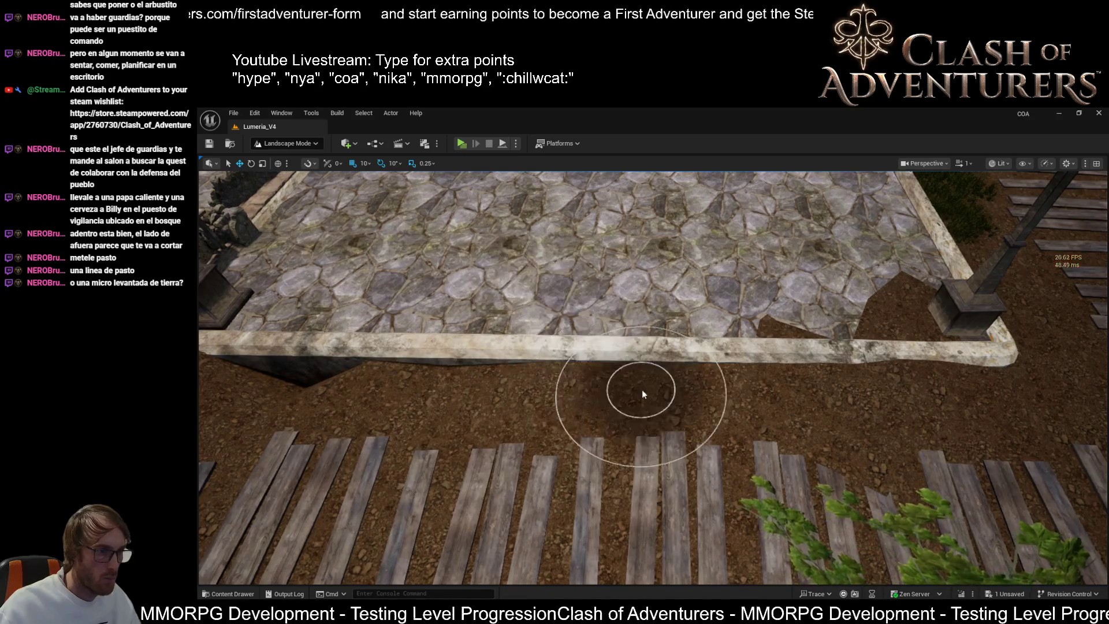
key("bracketright")
key("bracketright")
key("bracketright")
mouse_move(634, 421)
left_mouse_down()
mouse_move(638, 396)
mouse_move(716, 368)
left_mouse_up()
key("bracketleft")
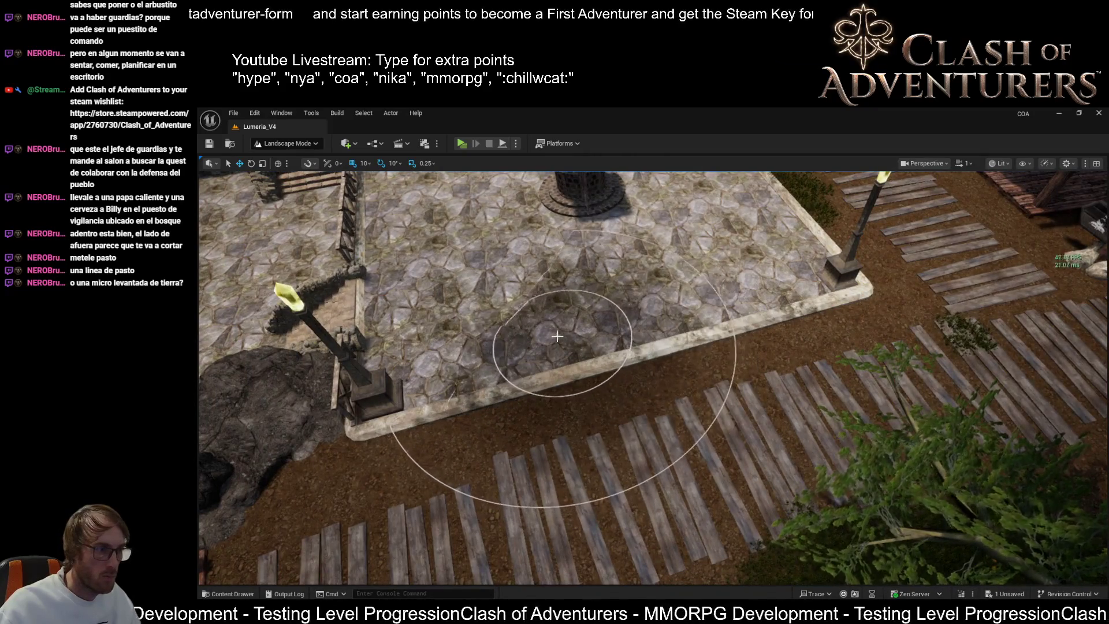
left_click_drag(558, 322, 713, 409)
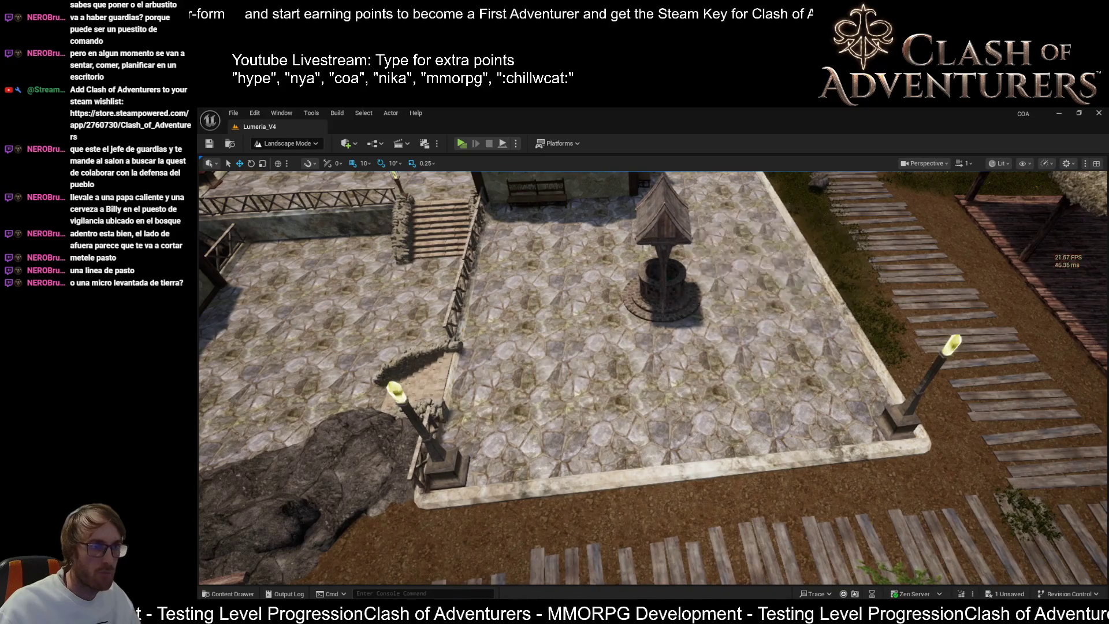
key("1")
left_click_drag(577, 376, 503, 424)
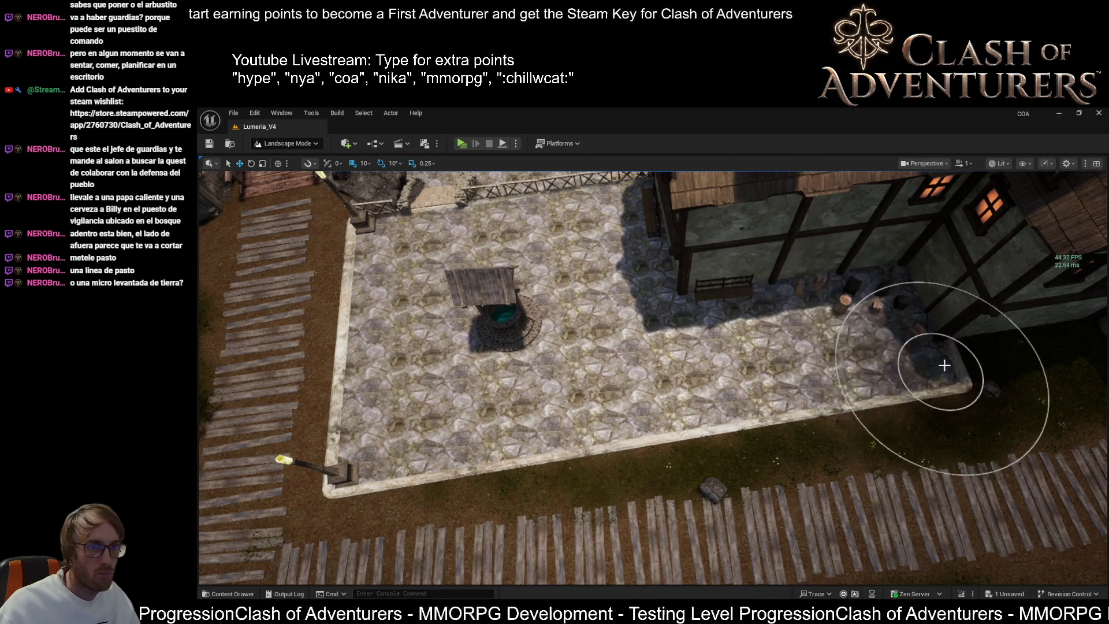
scroll(651, 346, "down", 10)
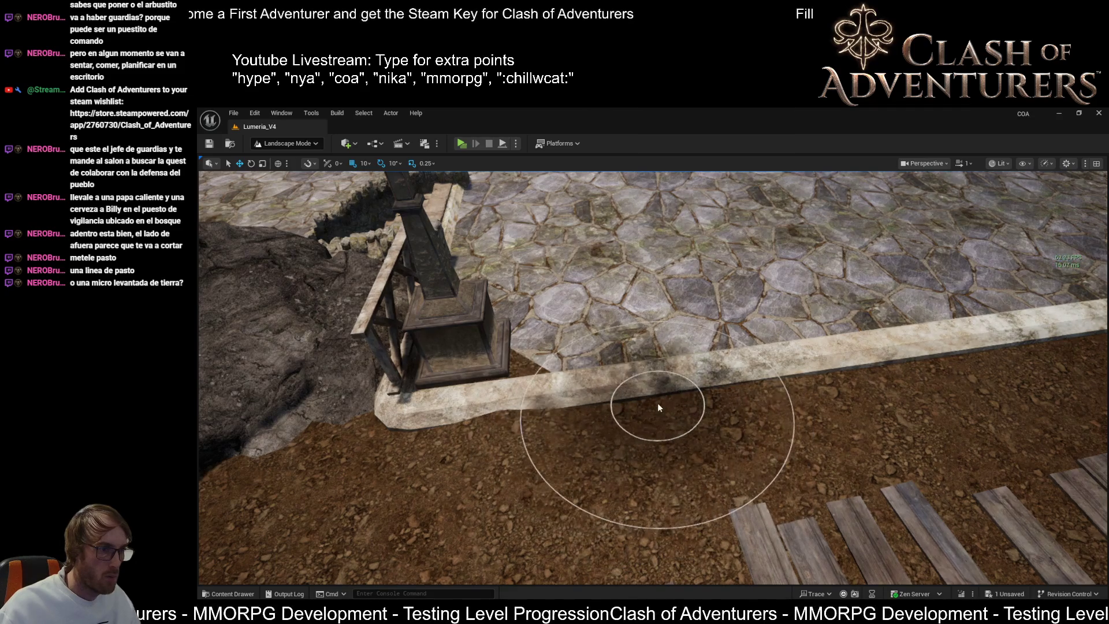
- Sculpt the dirt evenly along the curb and flatten the tilted planks into even rows
left_click_drag(767, 386, 636, 393)
mouse_move(556, 396)
left_mouse_down()
mouse_move(570, 433)
mouse_move(804, 408)
mouse_move(931, 411)
left_mouse_up()
scroll(953, 408, "down", 3)
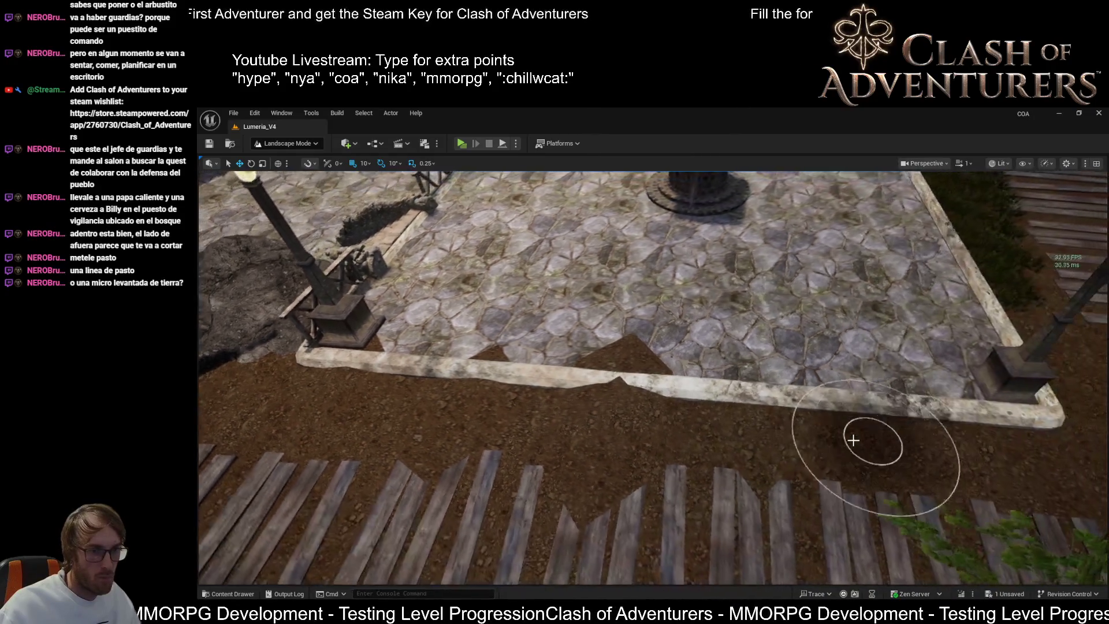
left_click_drag(948, 471, 901, 462)
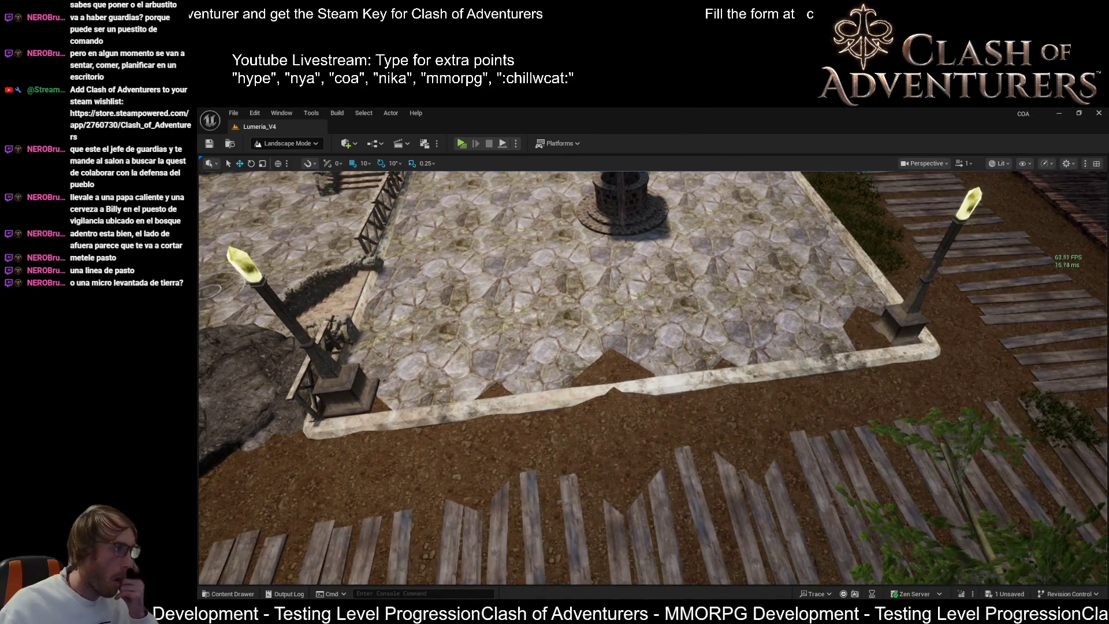
left_click_drag(805, 453, 804, 452)
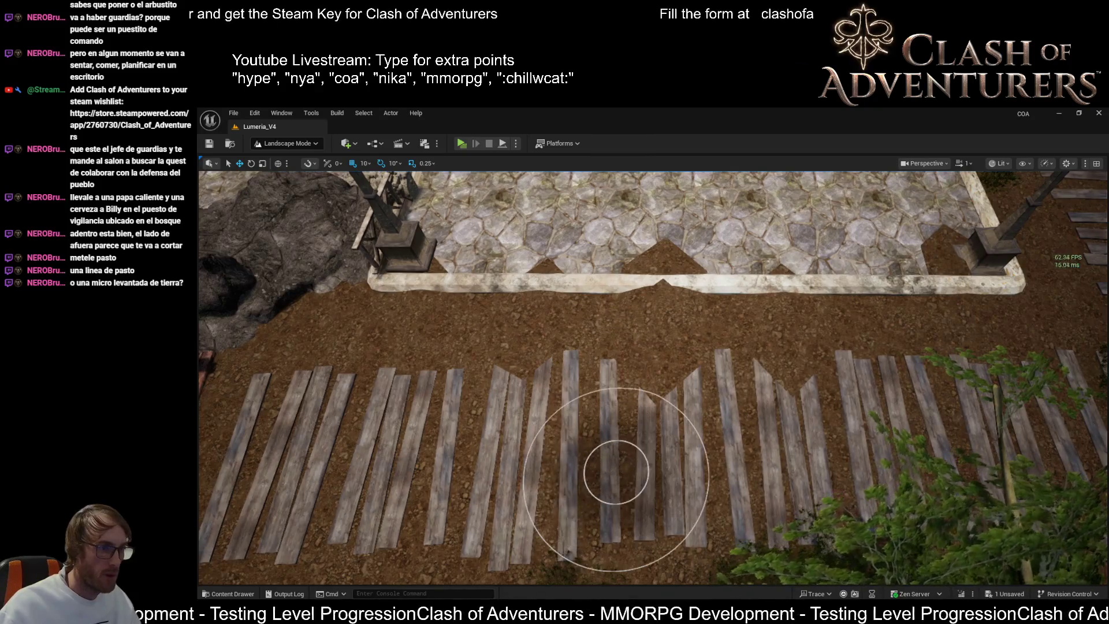
mouse_move(615, 474)
left_mouse_down()
mouse_move(529, 448)
mouse_move(653, 435)
mouse_move(639, 398)
mouse_move(498, 391)
mouse_move(529, 404)
mouse_move(529, 416)
left_mouse_up()
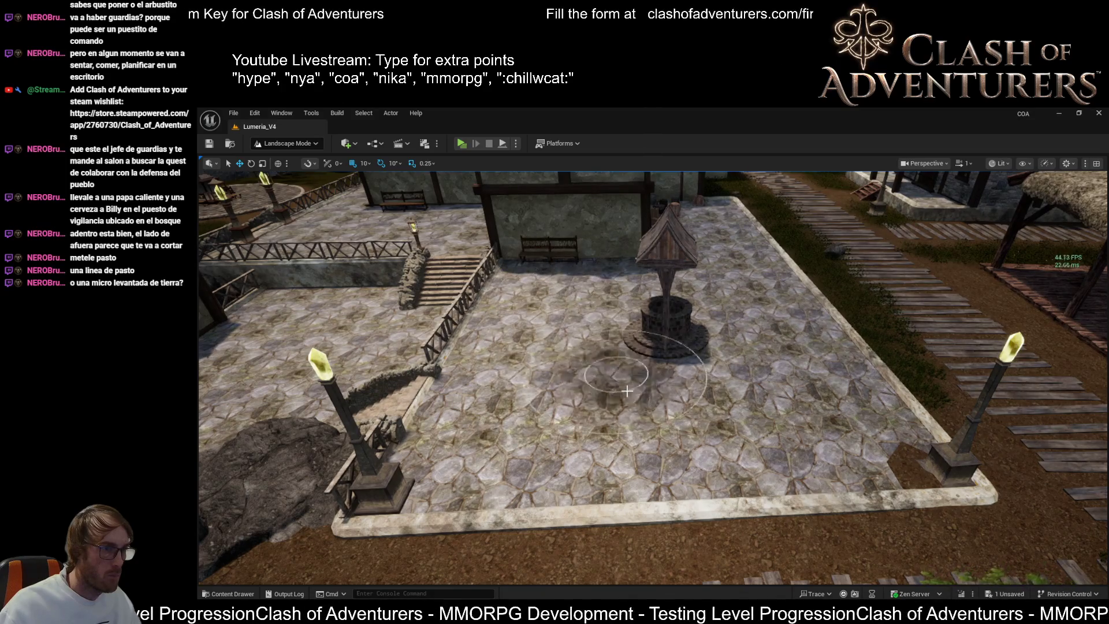
scroll(886, 440, "up", 8)
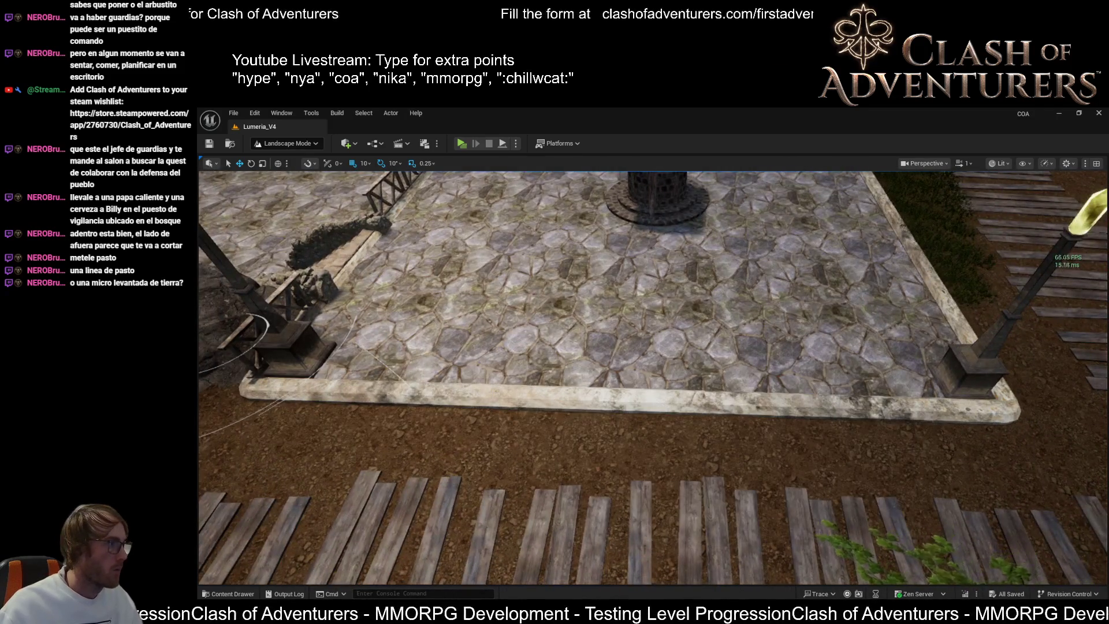
key("alt+Tab")
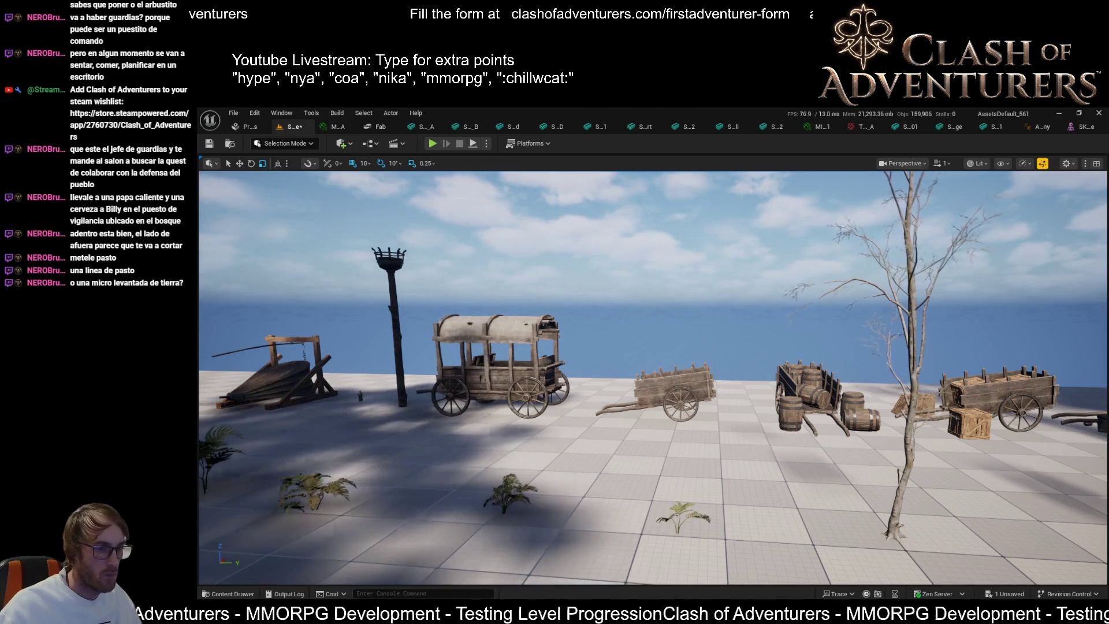
- Back in Lumeria_V4, switch to Selection Mode and select the thin spline mesh at the curb
key("alt+Tab")
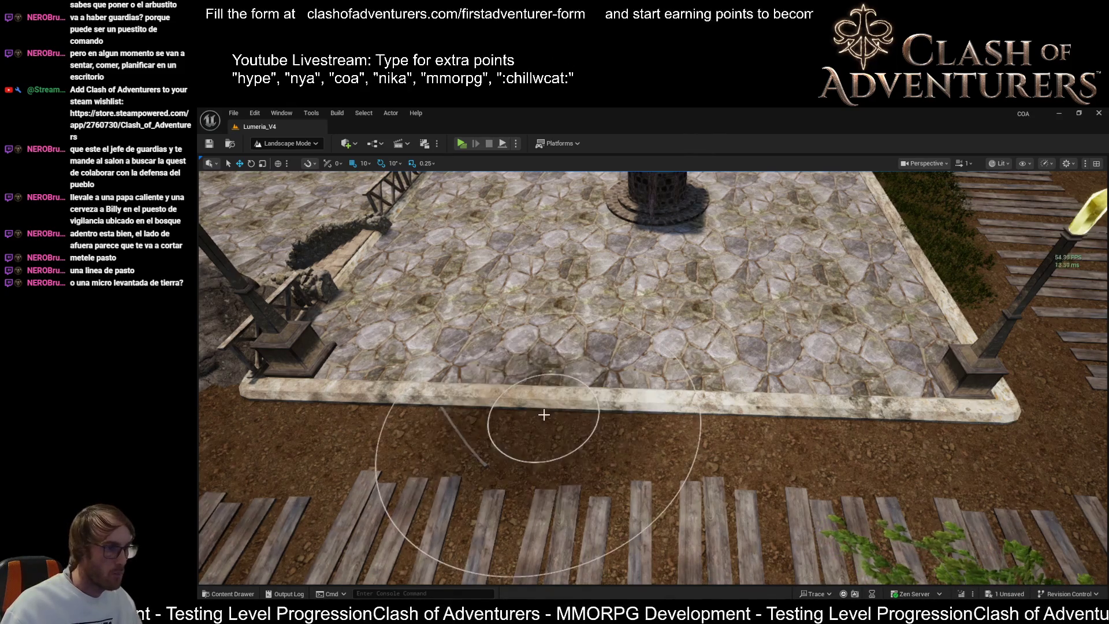
key("shift+1")
left_click_drag(453, 412, 524, 410)
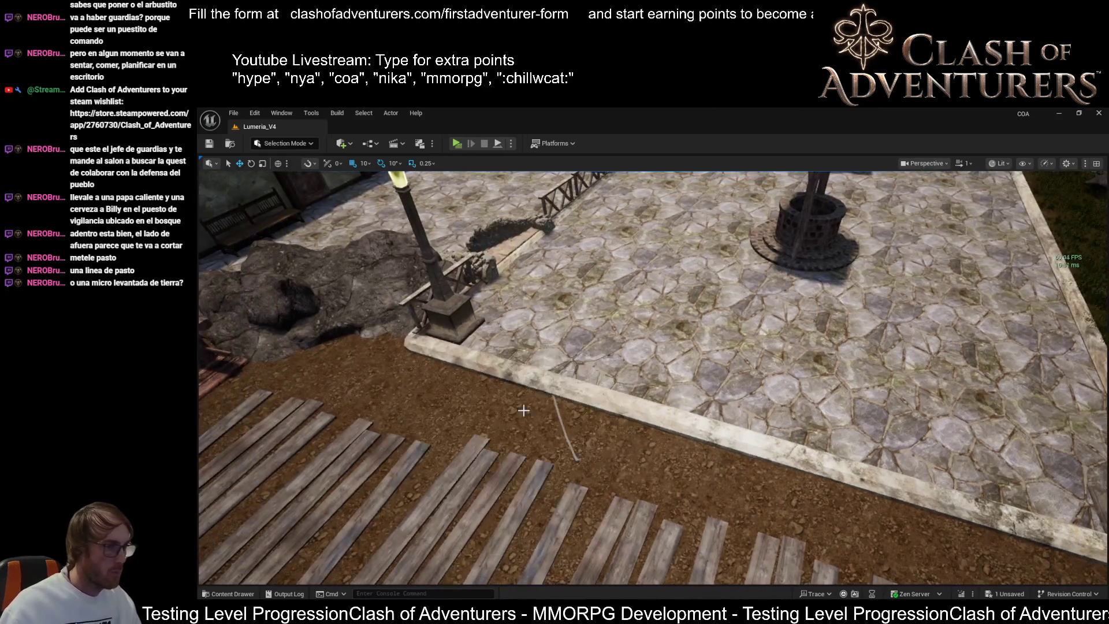
left_click(558, 416)
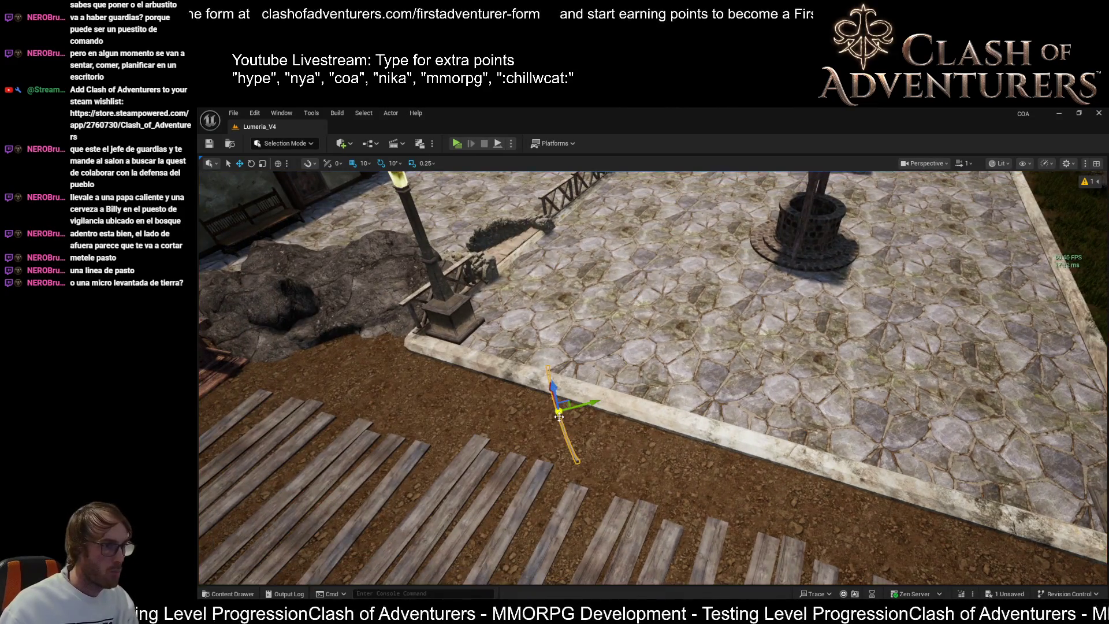
- Place a copy of the wooden post by the curb and rotate it 90° to lie along it
mouse_move(465, 390)
left_mouse_down()
mouse_move(451, 370)
mouse_move(370, 338)
mouse_move(566, 403)
mouse_move(768, 396)
mouse_move(664, 393)
mouse_move(671, 339)
left_mouse_up()
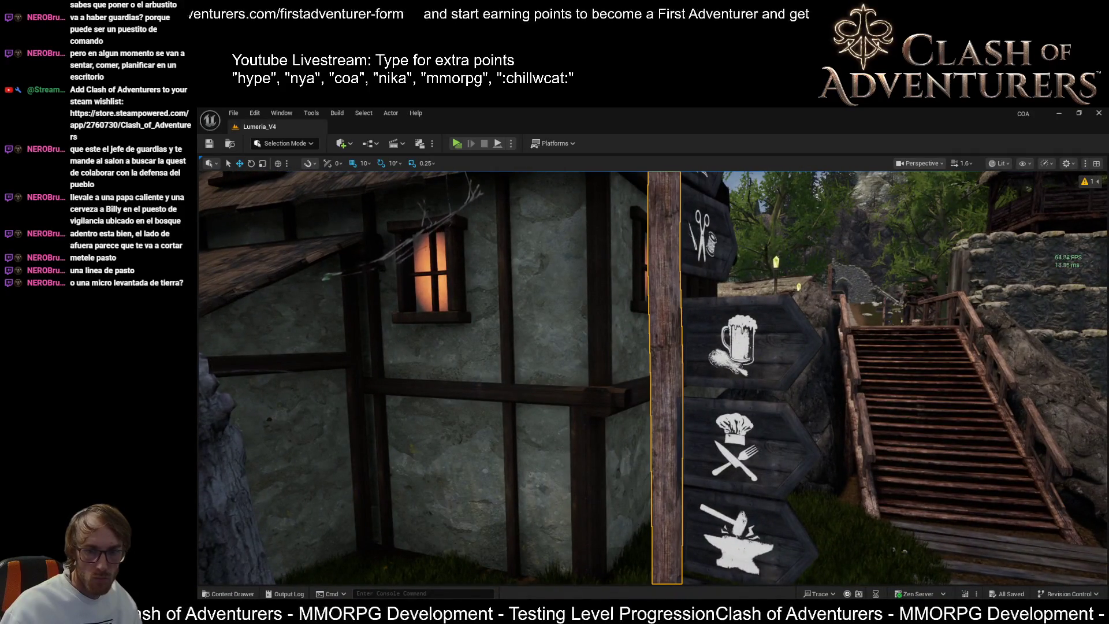
left_click_drag(671, 340, 656, 361)
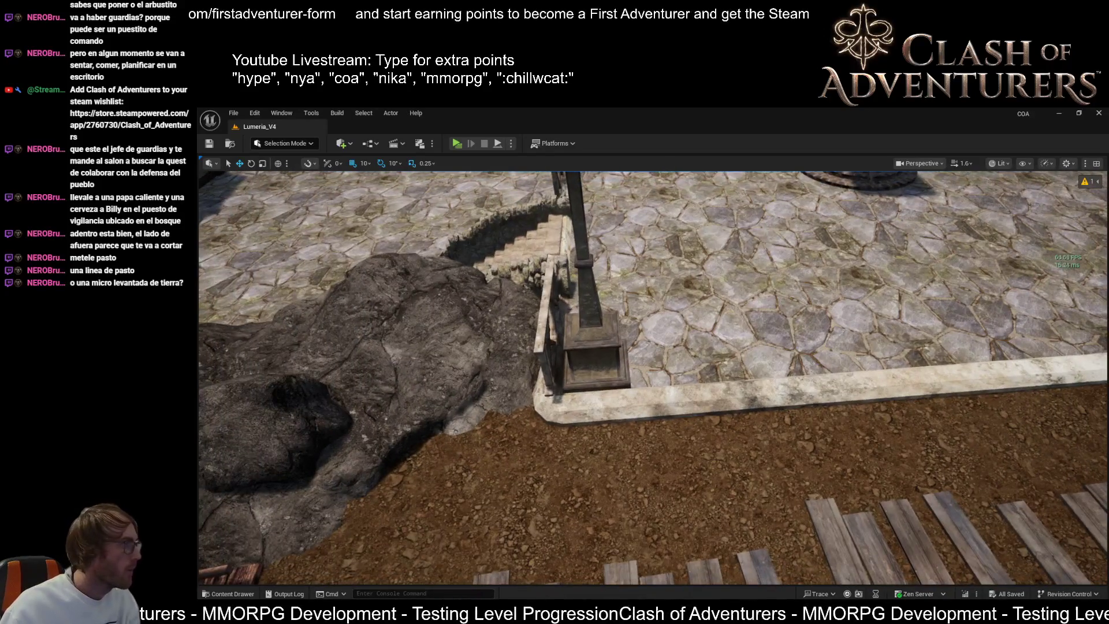
key("ctrl+v")
mouse_move(739, 393)
left_mouse_down()
mouse_move(735, 408)
mouse_move(751, 403)
mouse_move(733, 398)
left_mouse_up()
key("e")
mouse_move(521, 391)
left_mouse_down()
mouse_move(497, 428)
mouse_move(557, 462)
mouse_move(635, 442)
left_mouse_up()
- Set the position grid snap to 1
mouse_move(457, 216)
left_mouse_down()
mouse_move(474, 220)
mouse_move(456, 216)
left_mouse_up()
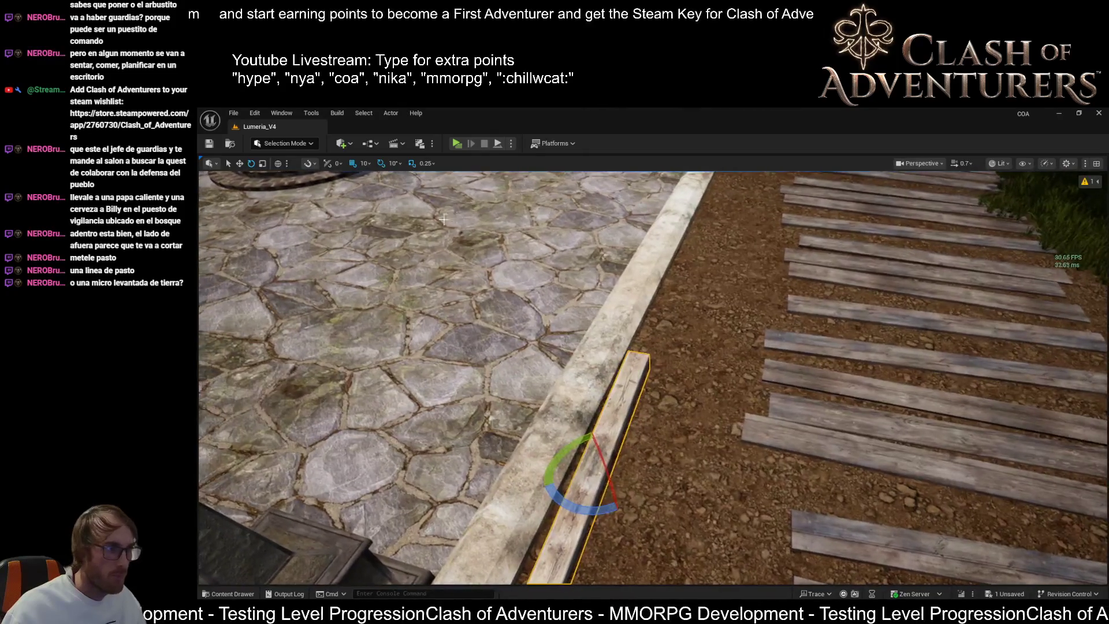
left_click(368, 164)
left_click(378, 195)
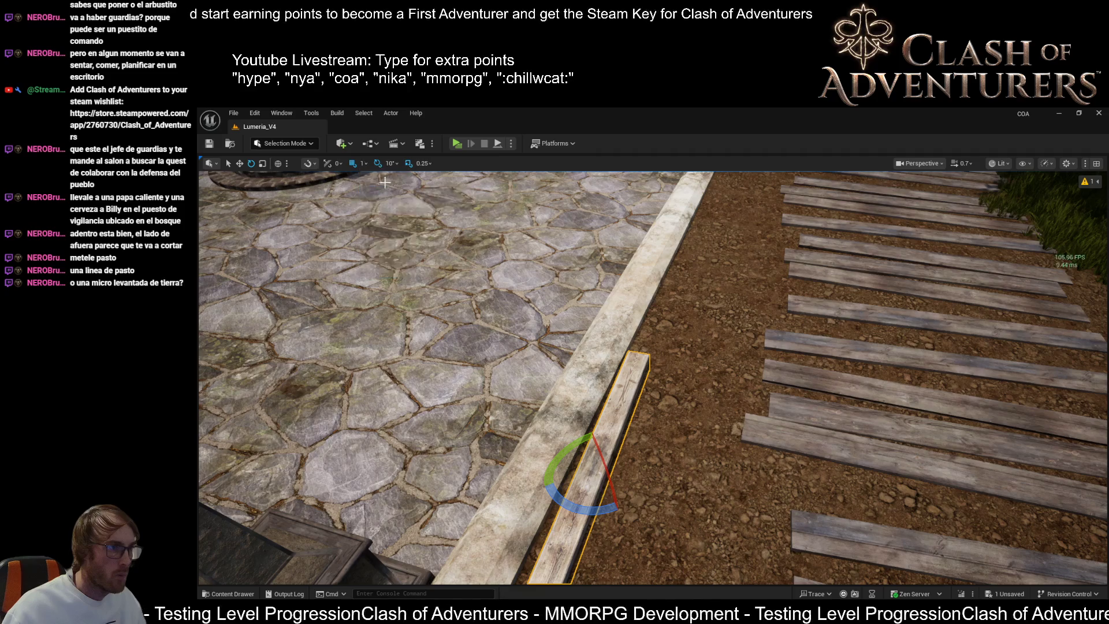
left_click(388, 163)
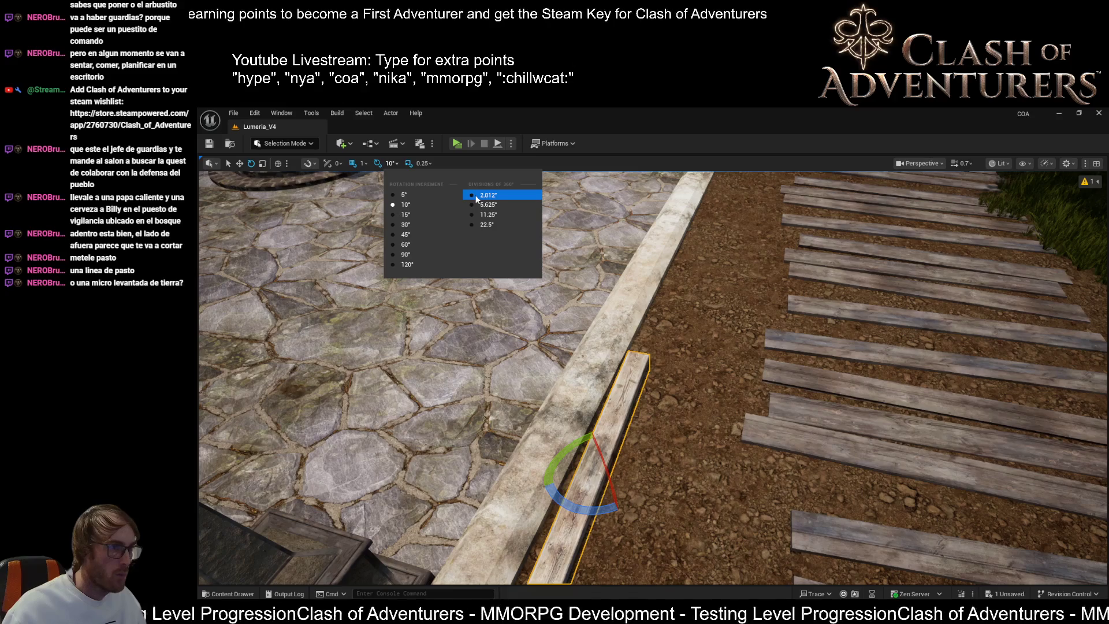
- Set rotation snapping to 2.812° and scale snapping to 0.1
left_click(487, 195)
left_click(432, 164)
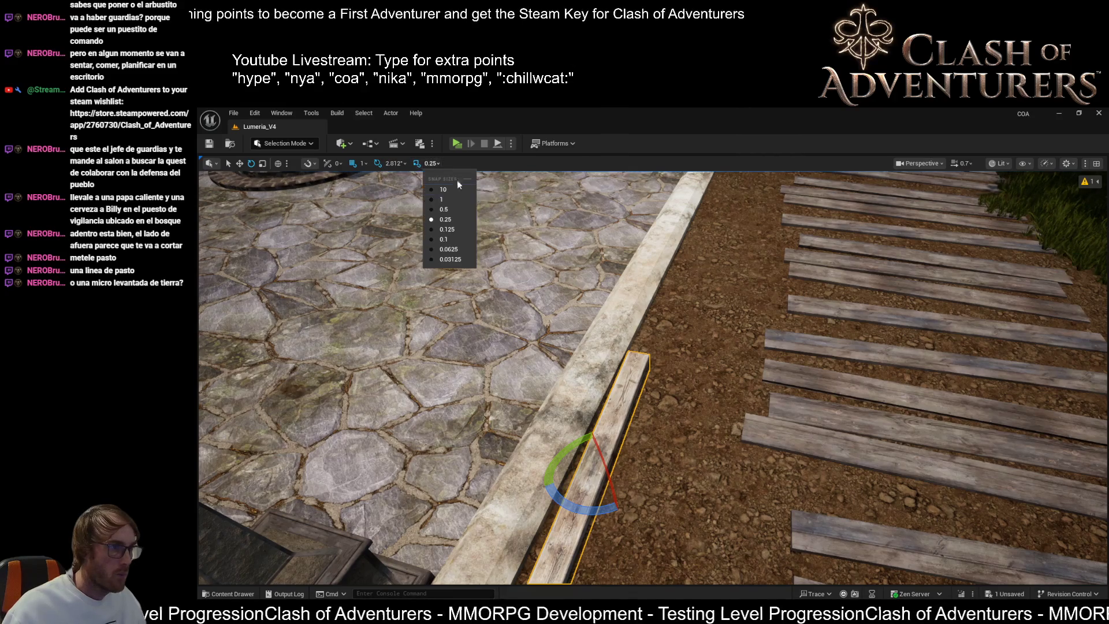
left_click(464, 238)
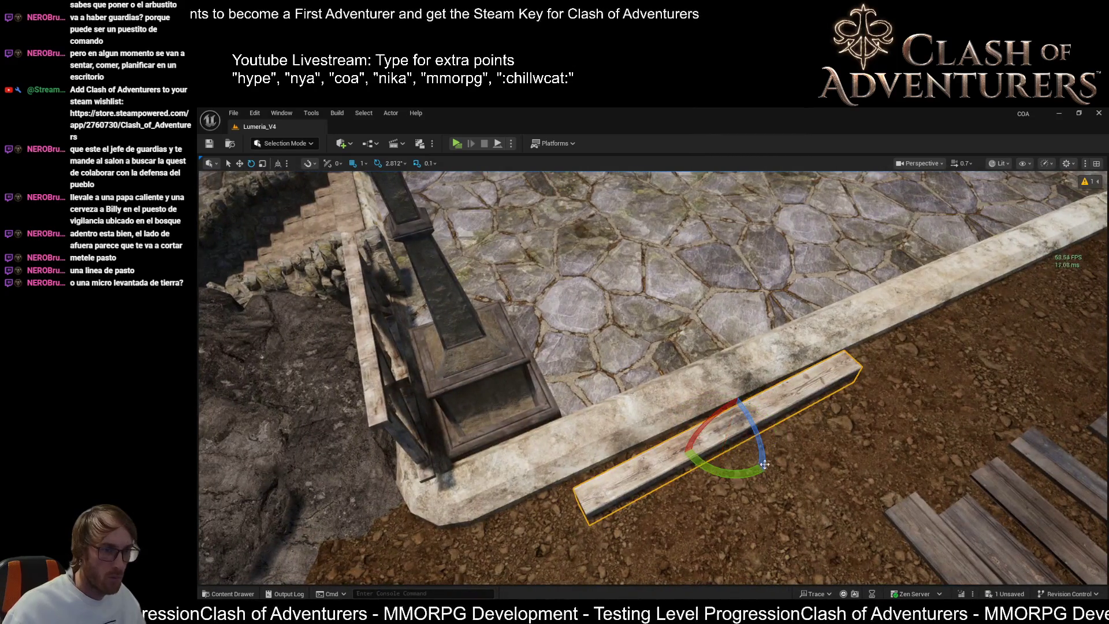
- Tilt the curb plank slightly so it follows the curb
left_click_drag(768, 464, 756, 472)
key("w")
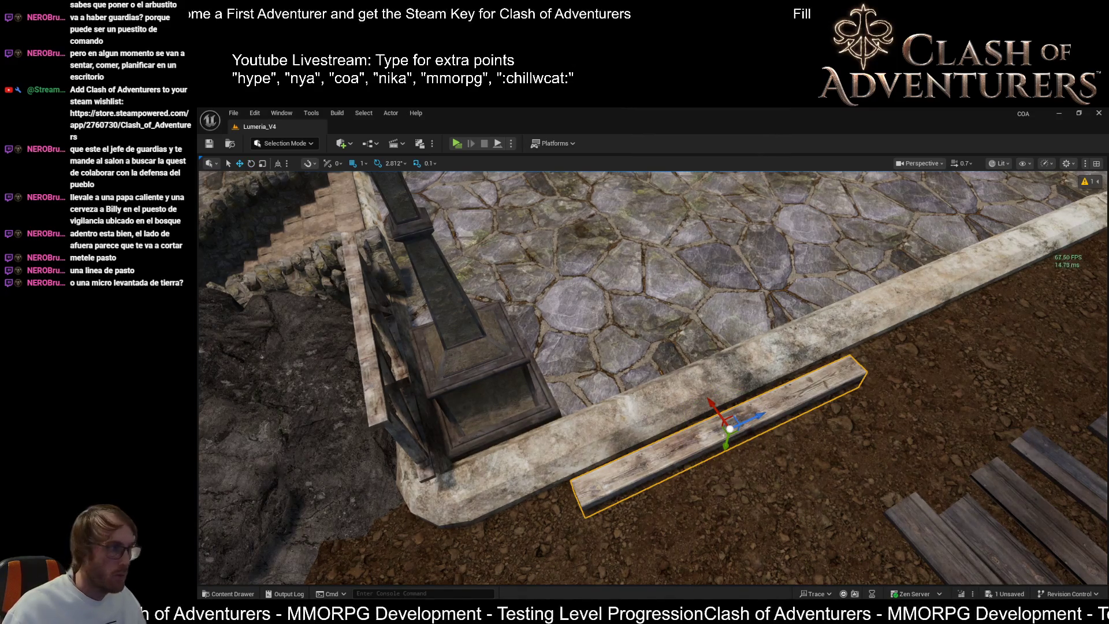
left_click_drag(591, 291, 579, 328)
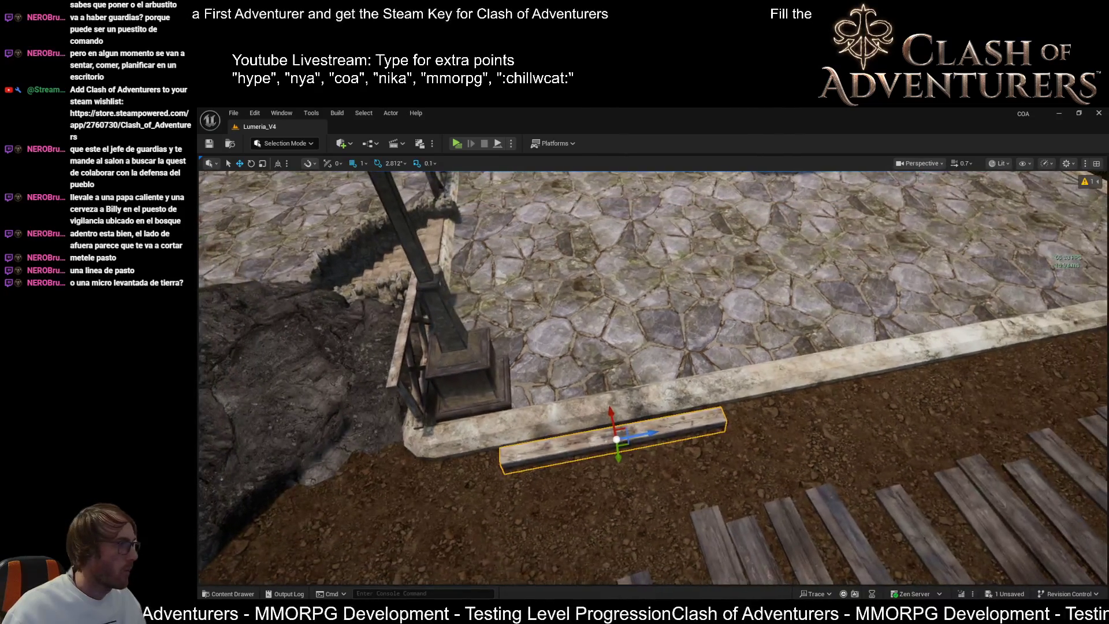
- Drag out a copy of the plank, delete that extra dark plank, and select the tall post
left_click_drag(858, 428, 825, 417)
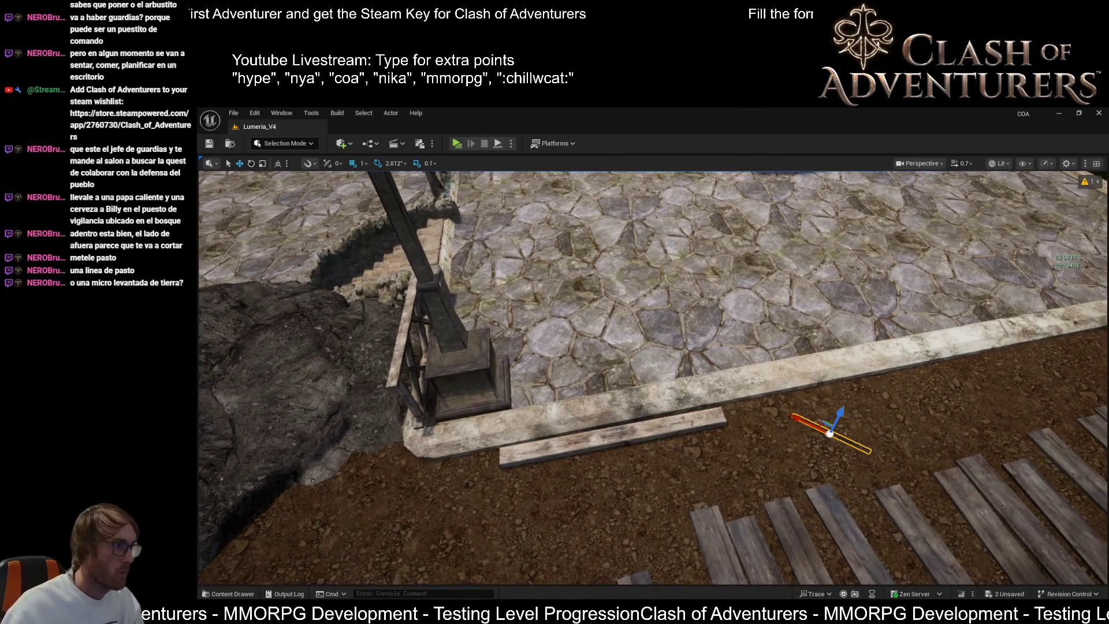
mouse_move(292, 335)
left_mouse_down()
mouse_move(635, 404)
mouse_move(948, 445)
mouse_move(731, 414)
left_mouse_up()
scroll(732, 414, "up", 8)
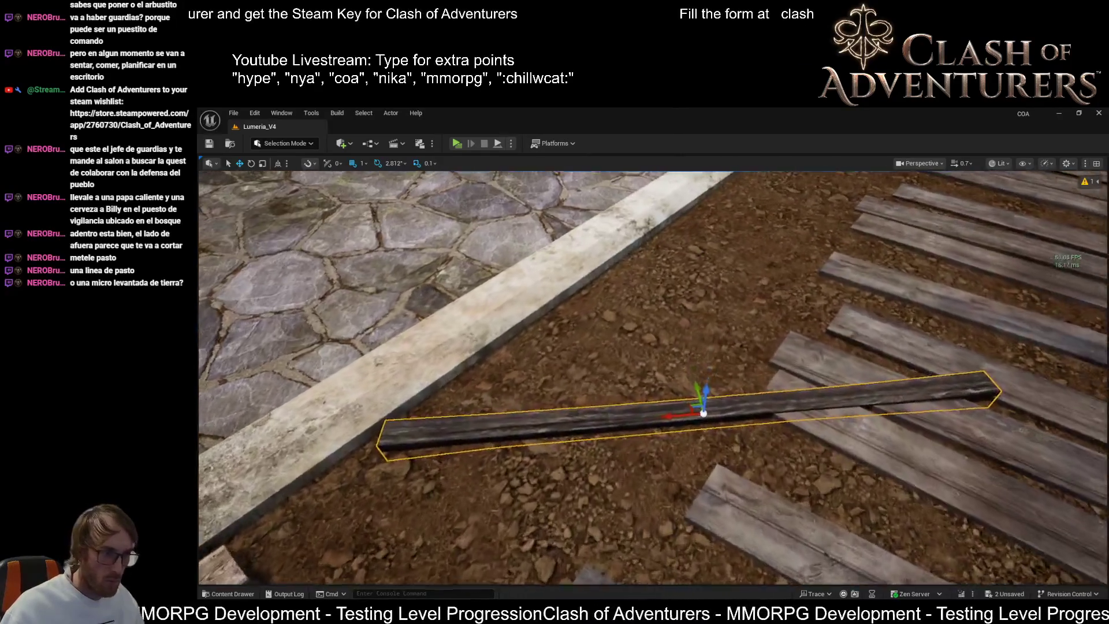
scroll(652, 375, "down", 6)
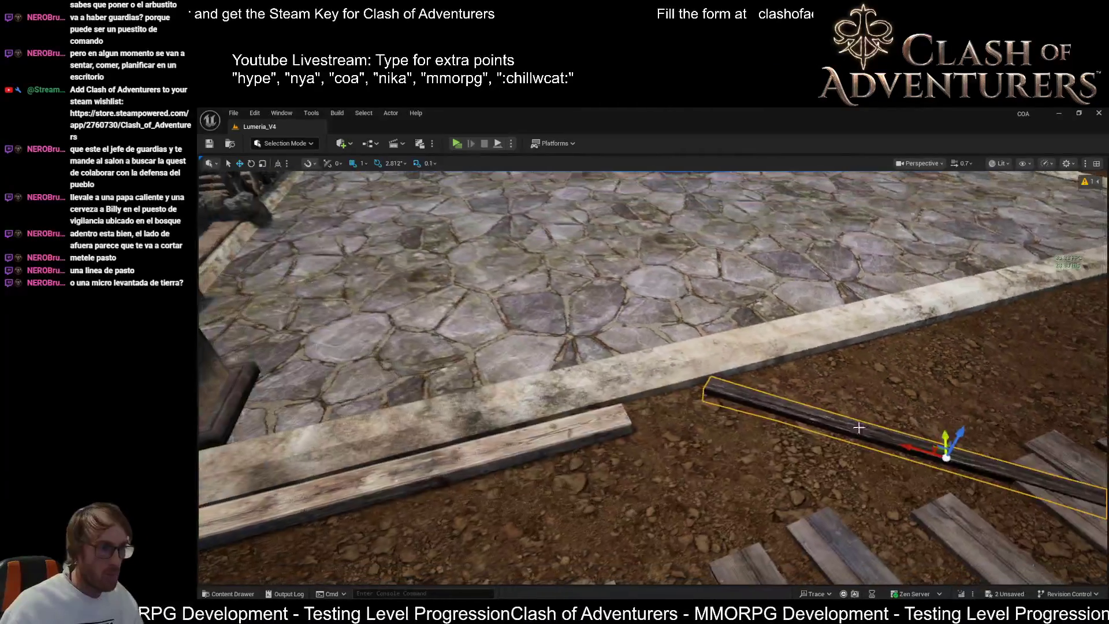
key("Delete")
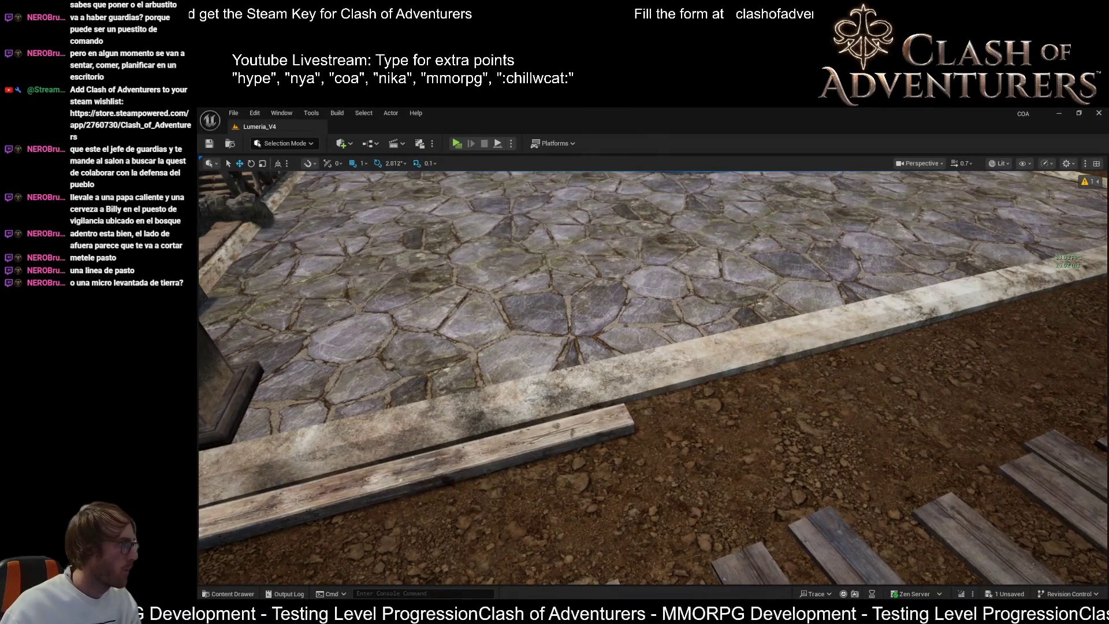
left_click(658, 443)
- Delete and restore the wooden post, then rotate it to lie horizontal
key("f")
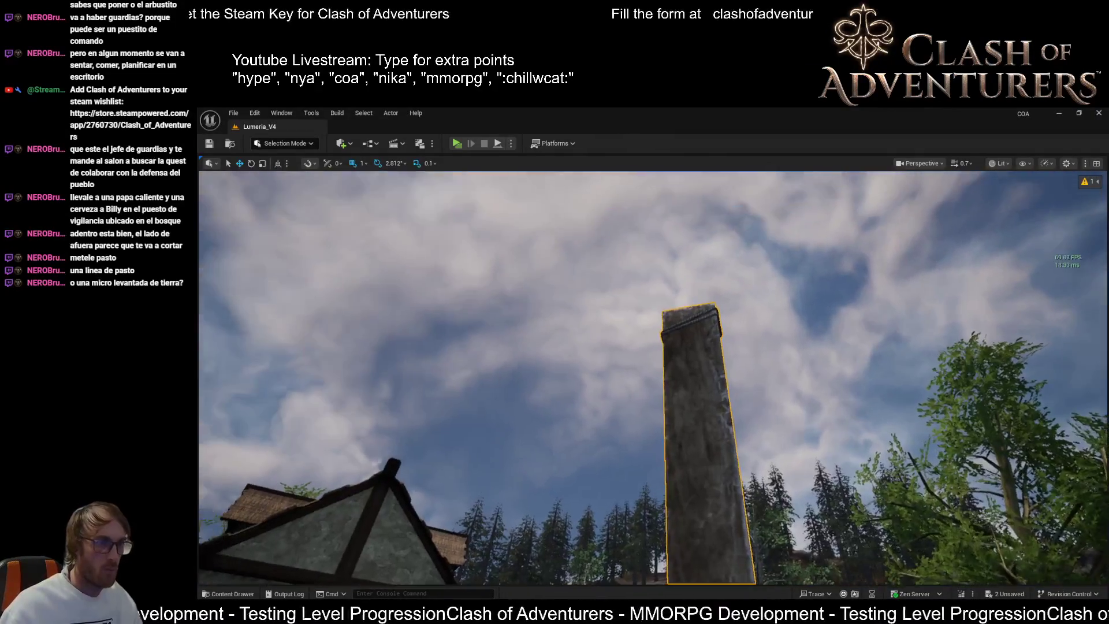
left_click_drag(654, 443, 759, 466)
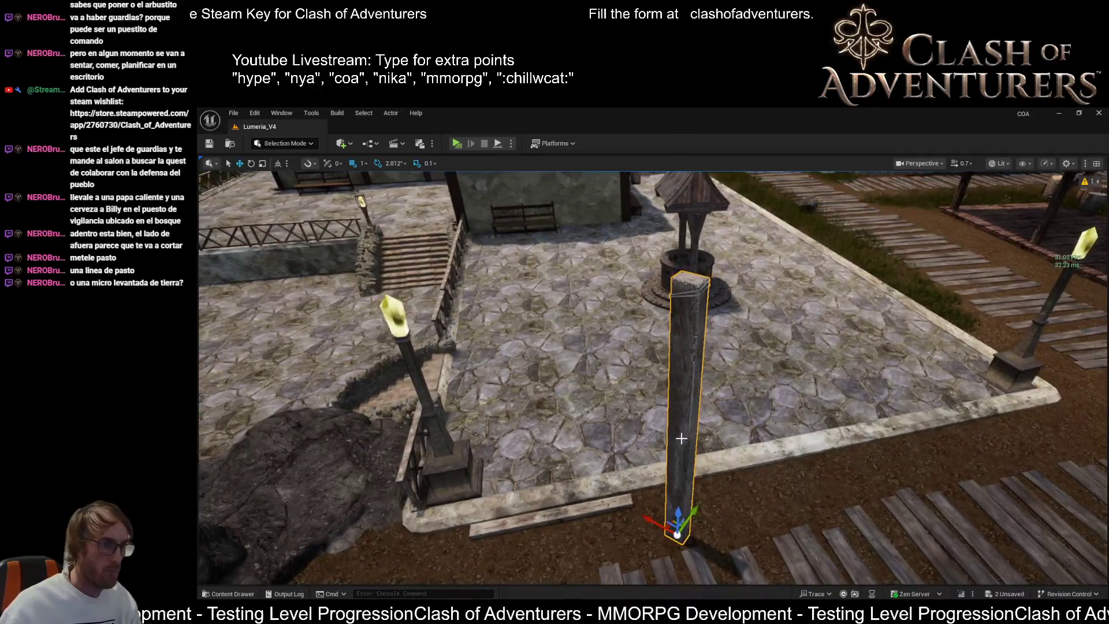
key("Delete")
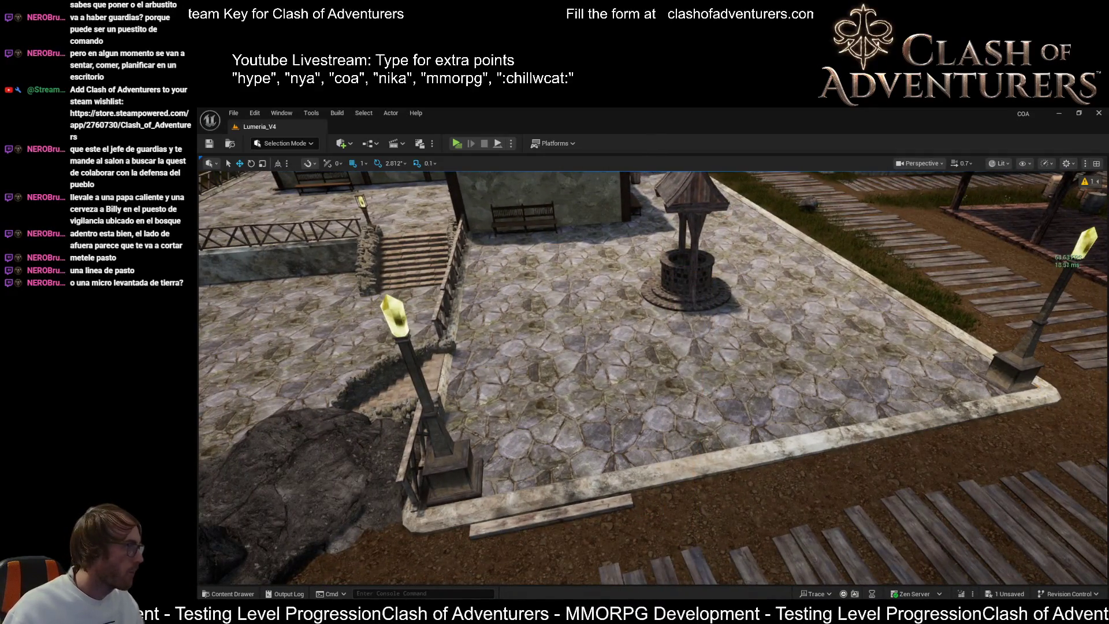
key("ctrl+z")
key("f")
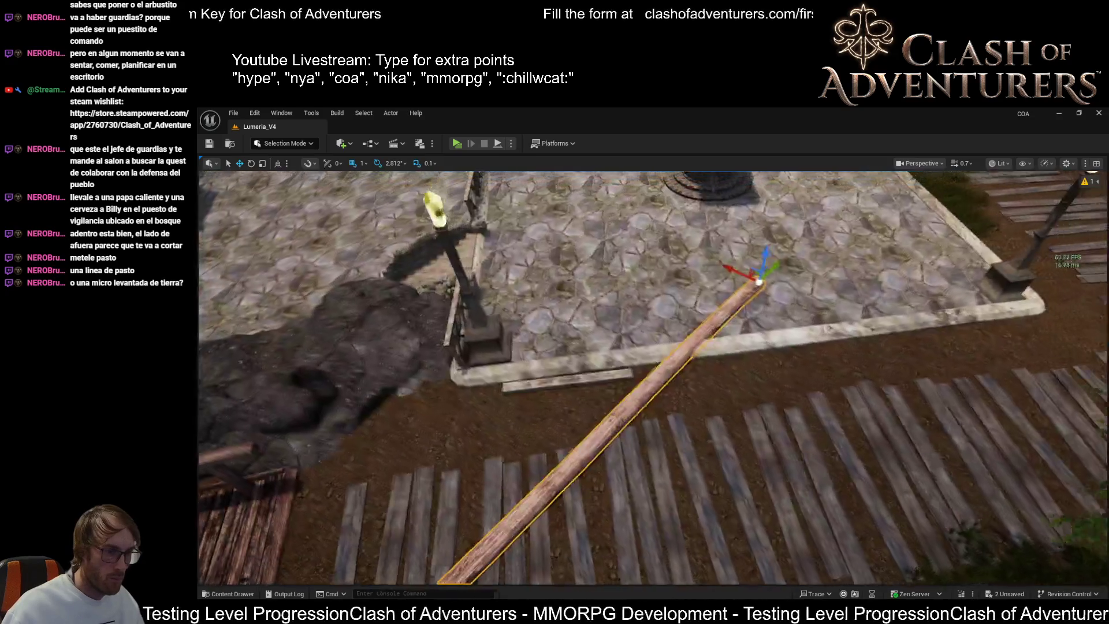
key("e")
left_click_drag(744, 306, 843, 306)
- Lower the log onto the outer curb edge and slide it along to the far corner
key("w")
left_click_drag(722, 254, 748, 317)
left_click_drag(797, 346, 1043, 323)
- Delete the short plank beside the curb and select the long log
left_click(508, 383)
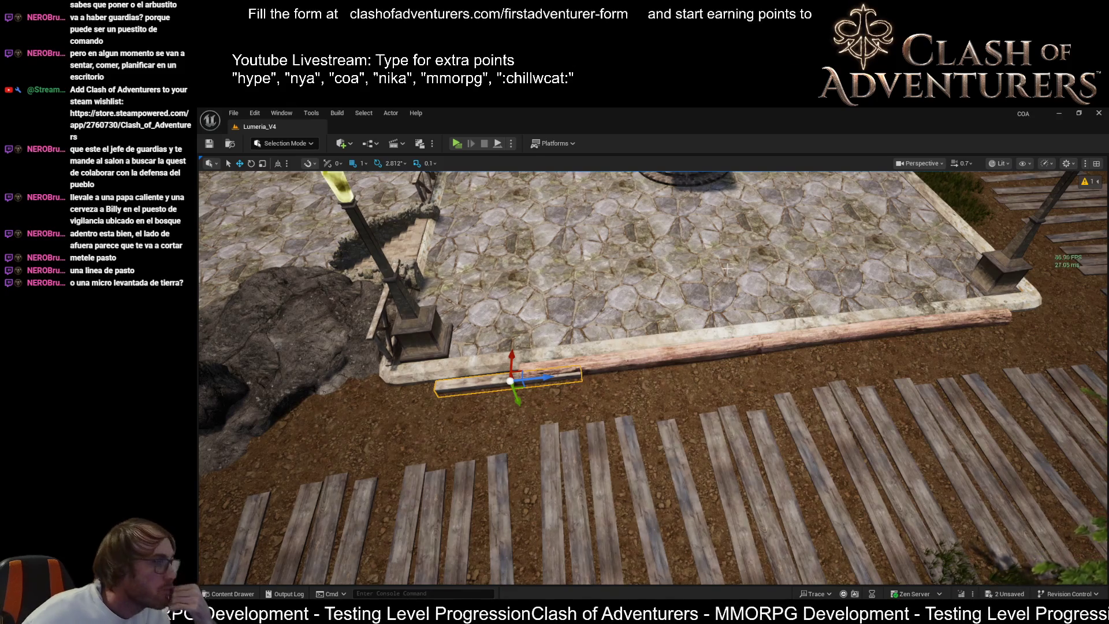
scroll(631, 331, "up", 5)
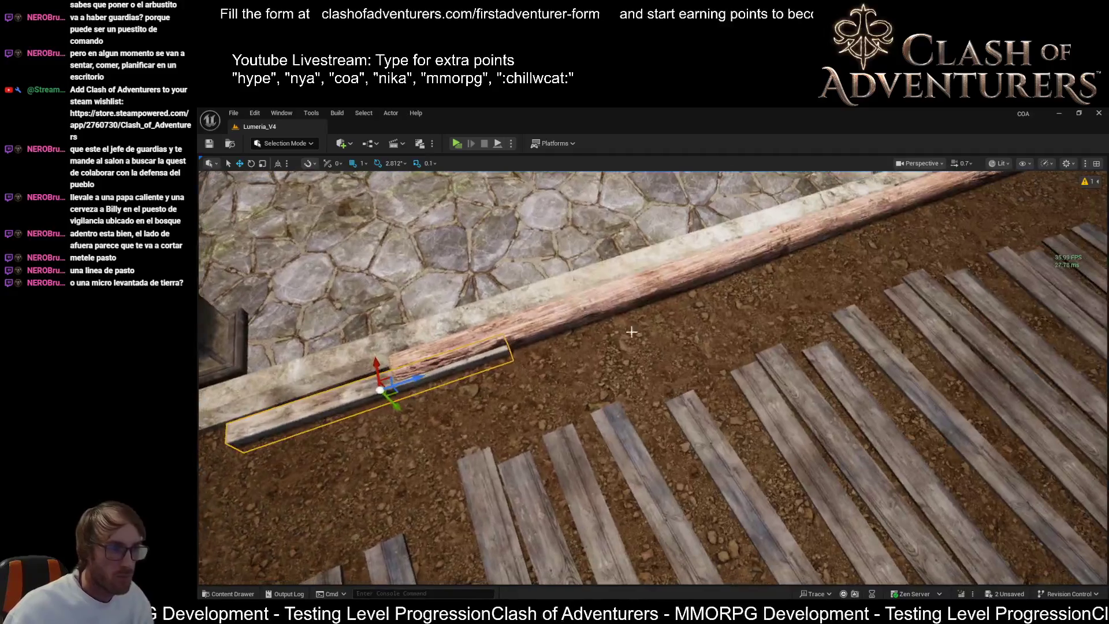
key("Delete")
left_click(601, 308)
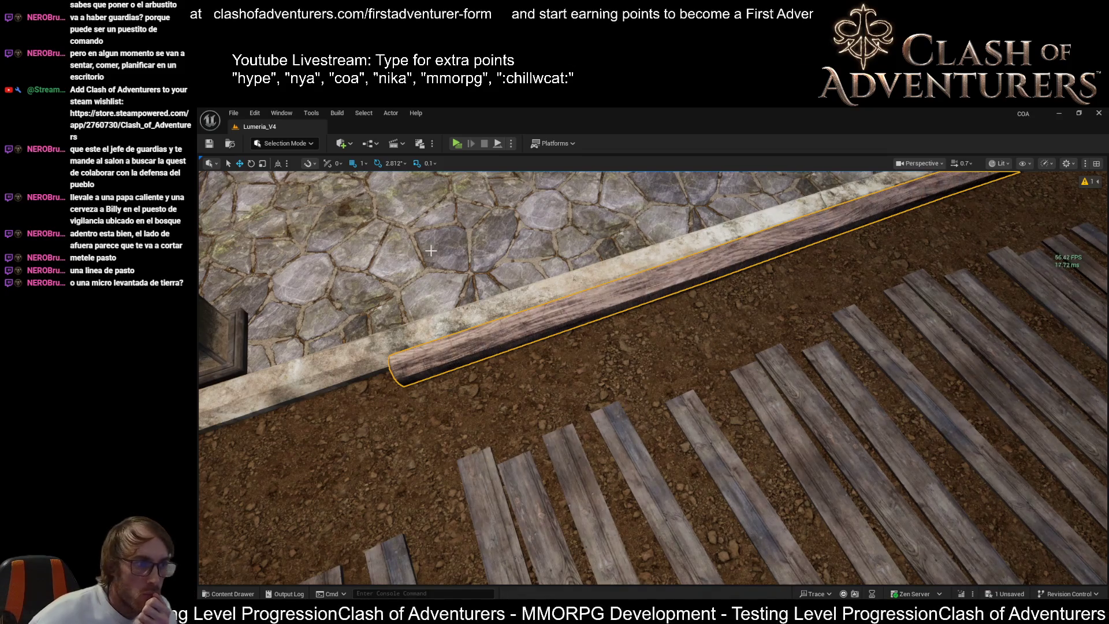
- Focus on the log, lower and raise it slightly beside the curb, then undo with Ctrl+Z
scroll(433, 253, "down", 5)
key("f")
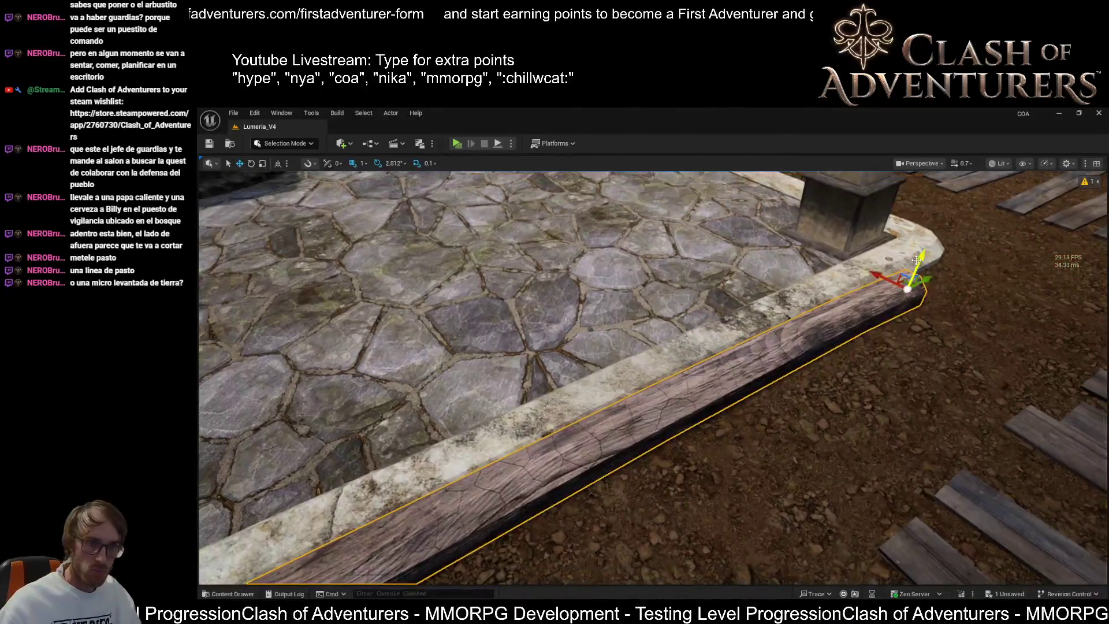
mouse_move(918, 258)
left_mouse_down()
mouse_move(923, 272)
mouse_move(922, 261)
left_mouse_up()
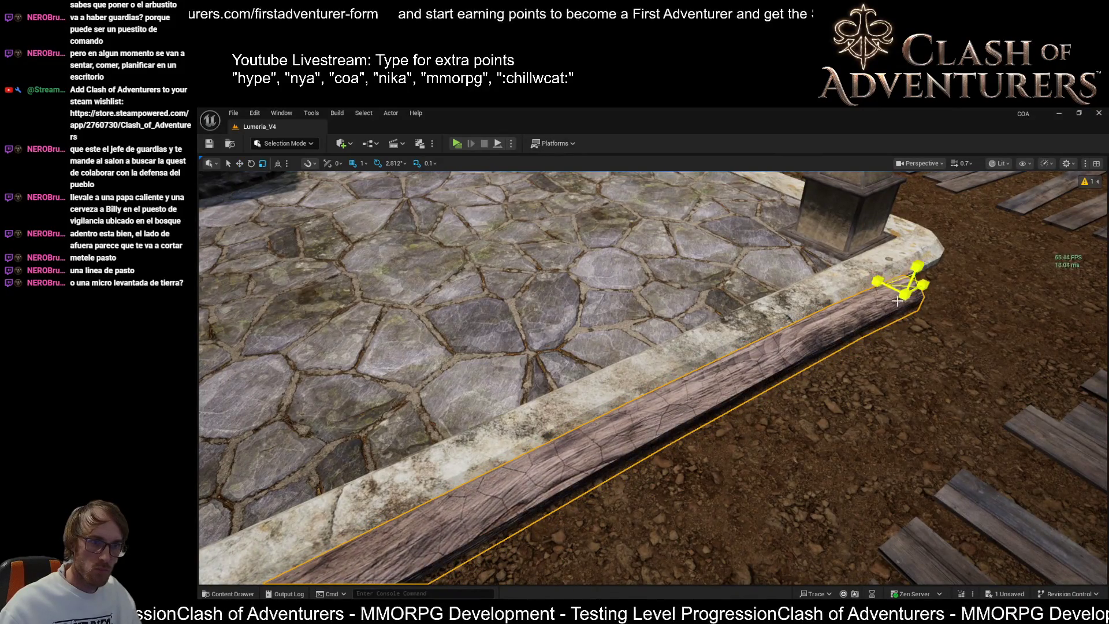
left_click_drag(905, 295, 910, 301)
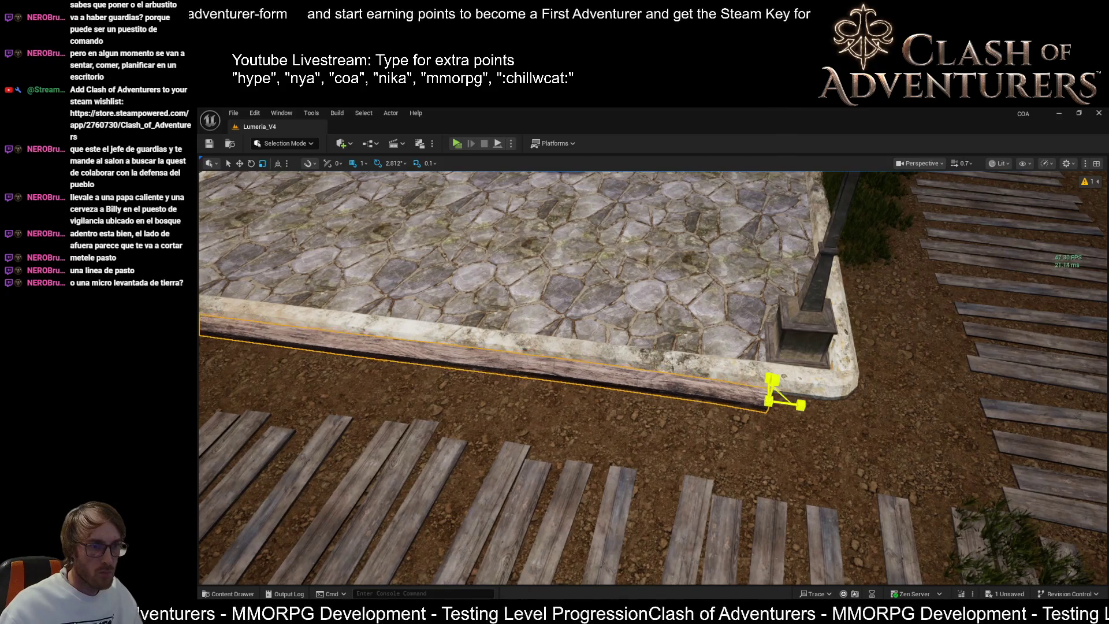
mouse_move(787, 406)
left_mouse_down()
mouse_move(595, 407)
mouse_move(739, 311)
left_mouse_up()
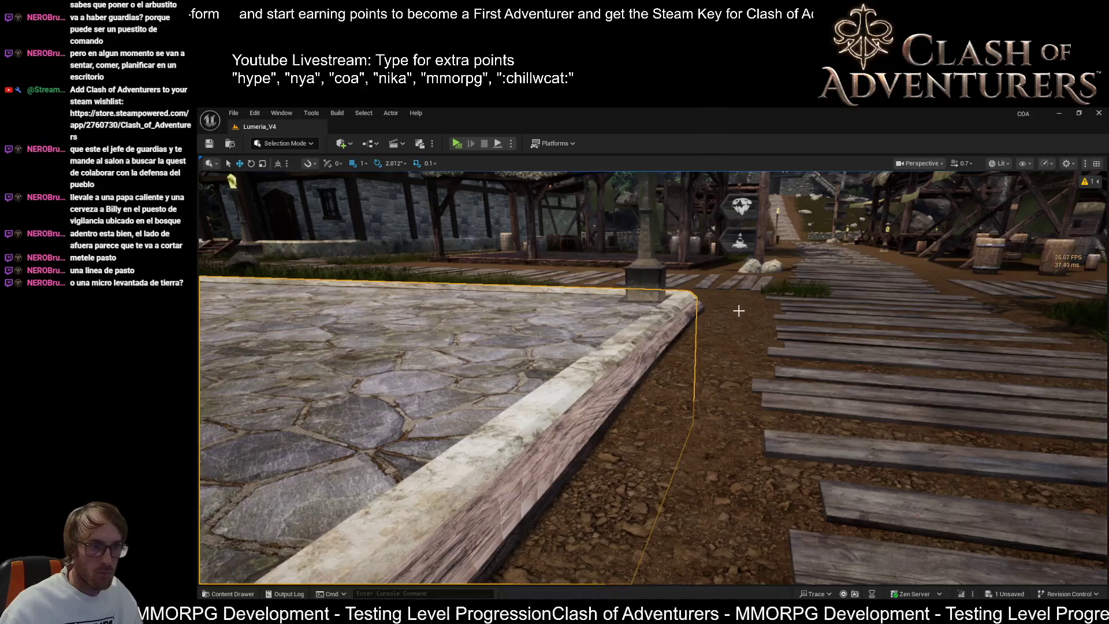
left_click(686, 313)
mouse_move(702, 278)
left_mouse_down()
mouse_move(665, 277)
mouse_move(624, 306)
mouse_move(745, 269)
mouse_move(809, 272)
mouse_move(732, 266)
left_mouse_up()
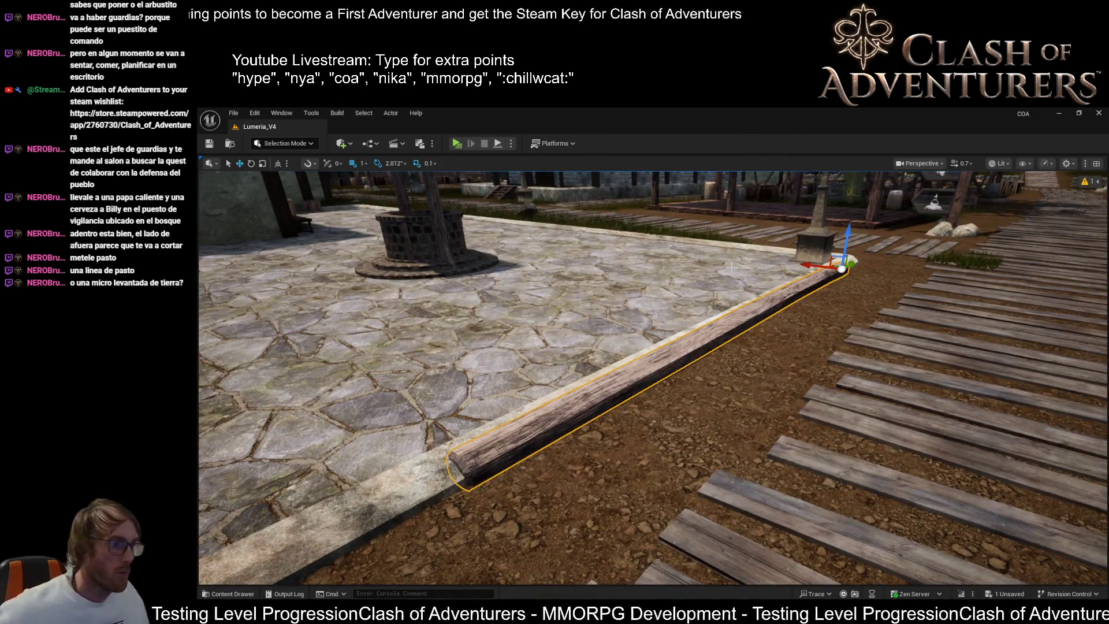
key("ctrl+z")
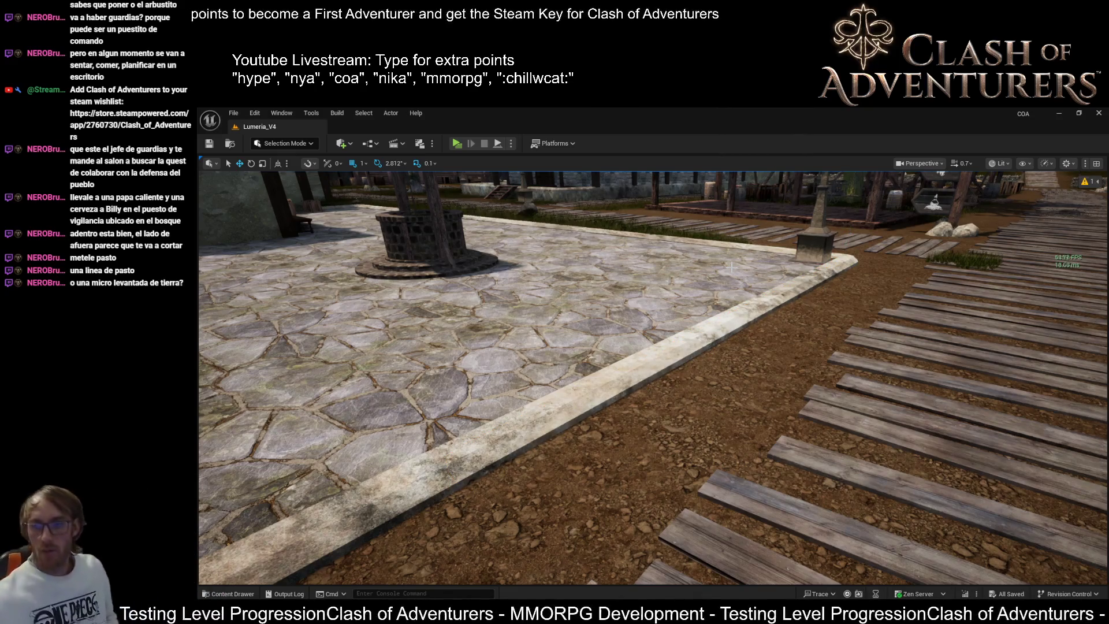
mouse_move(653, 376)
left_mouse_down()
mouse_move(607, 376)
mouse_move(576, 460)
mouse_move(554, 460)
left_mouse_up()
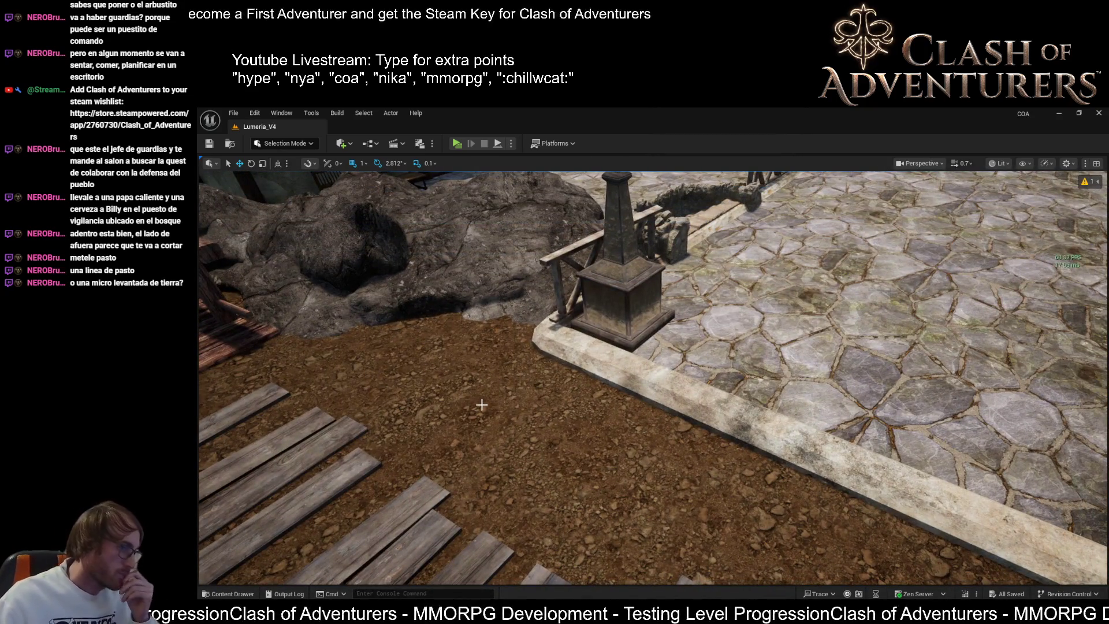
mouse_move(557, 408)
left_mouse_down()
mouse_move(601, 479)
mouse_move(647, 439)
left_mouse_up()
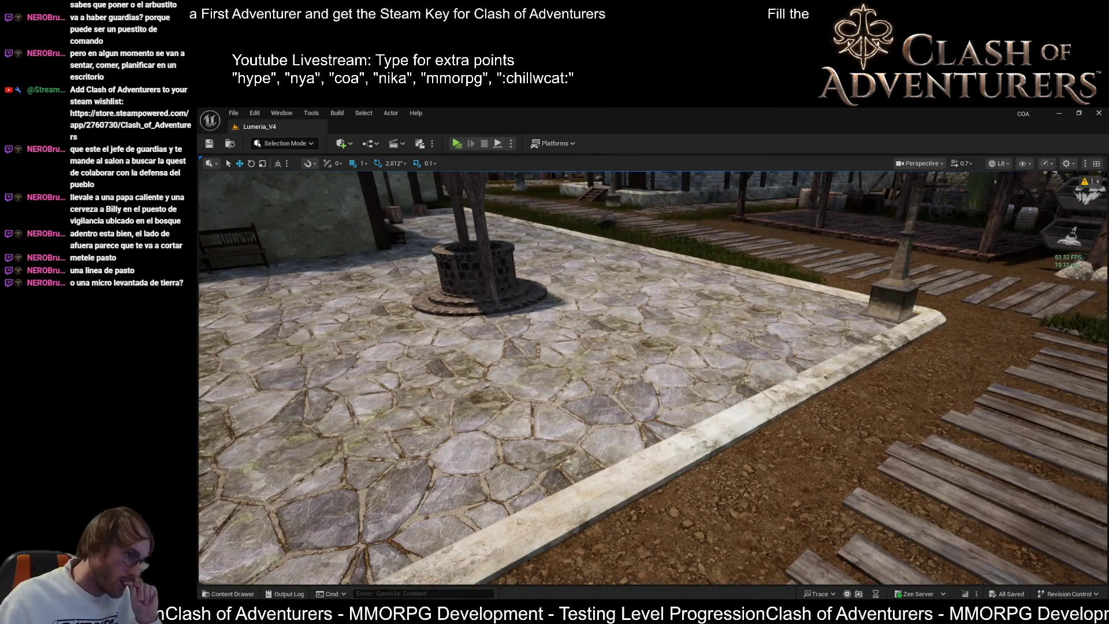
mouse_move(591, 406)
left_mouse_down()
mouse_move(468, 405)
mouse_move(462, 439)
mouse_move(451, 393)
mouse_move(456, 427)
left_mouse_up()
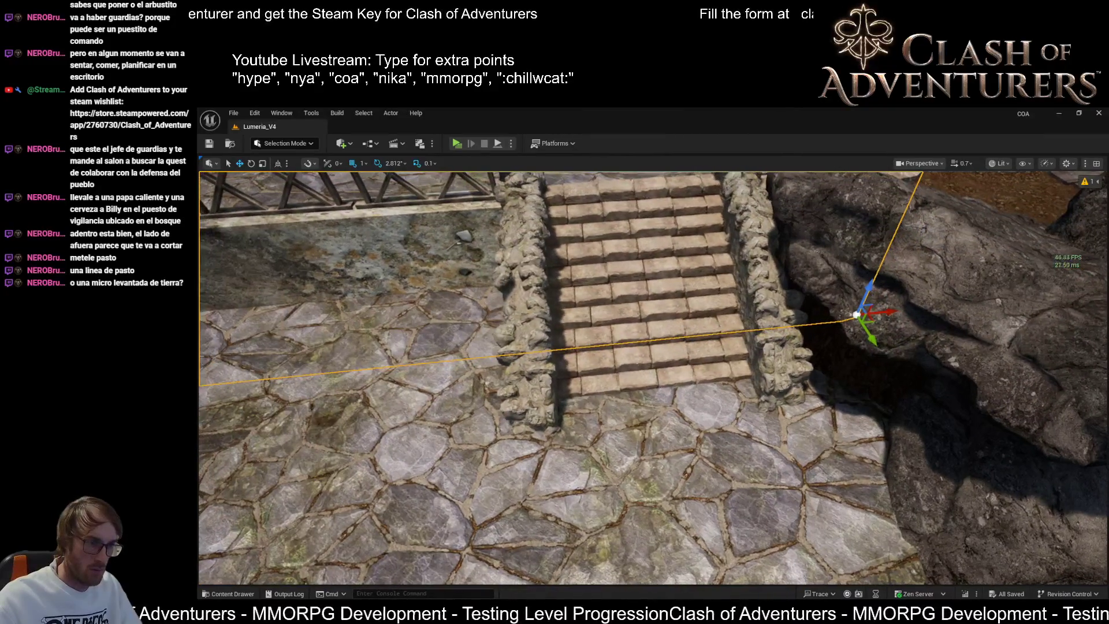
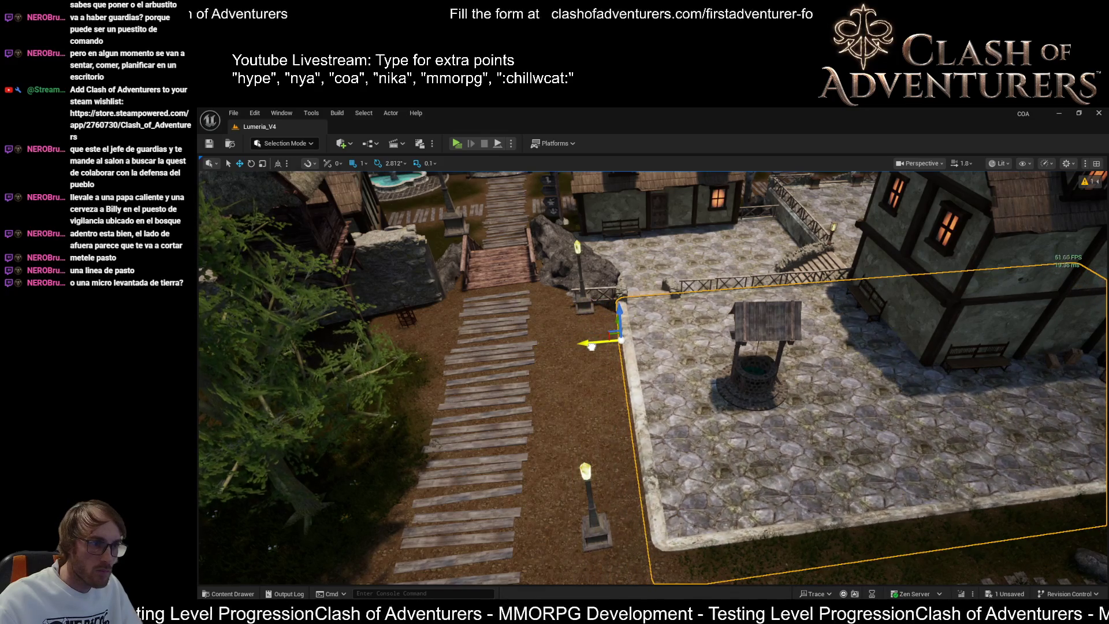
- Survey the well plaza and house from several angles at lower camera speed, then enter Landscape Mode
key("w")
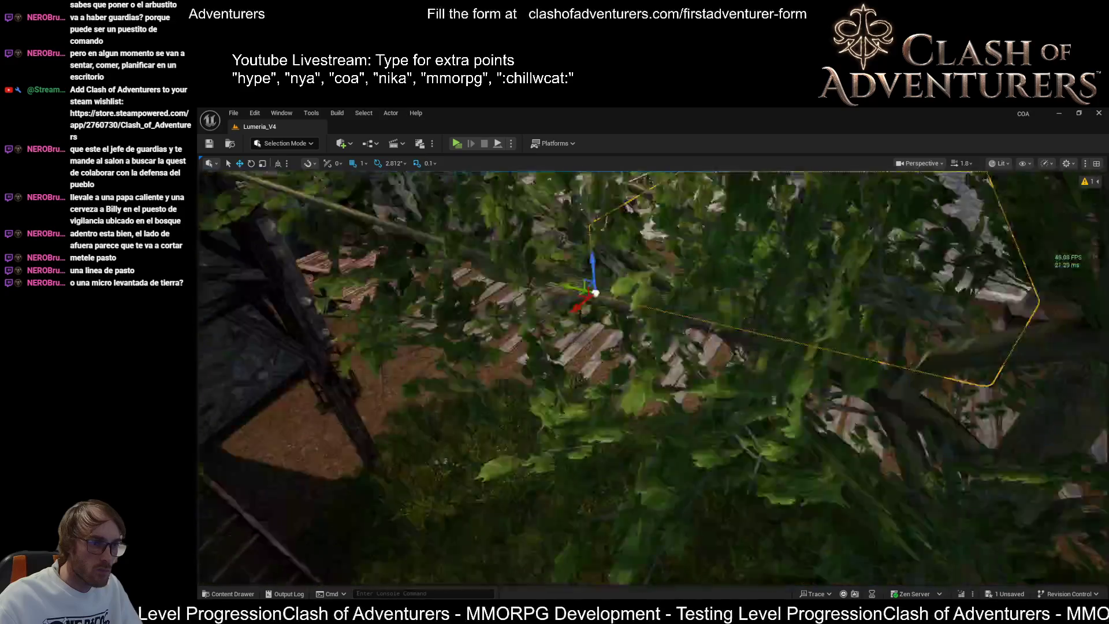
key("s")
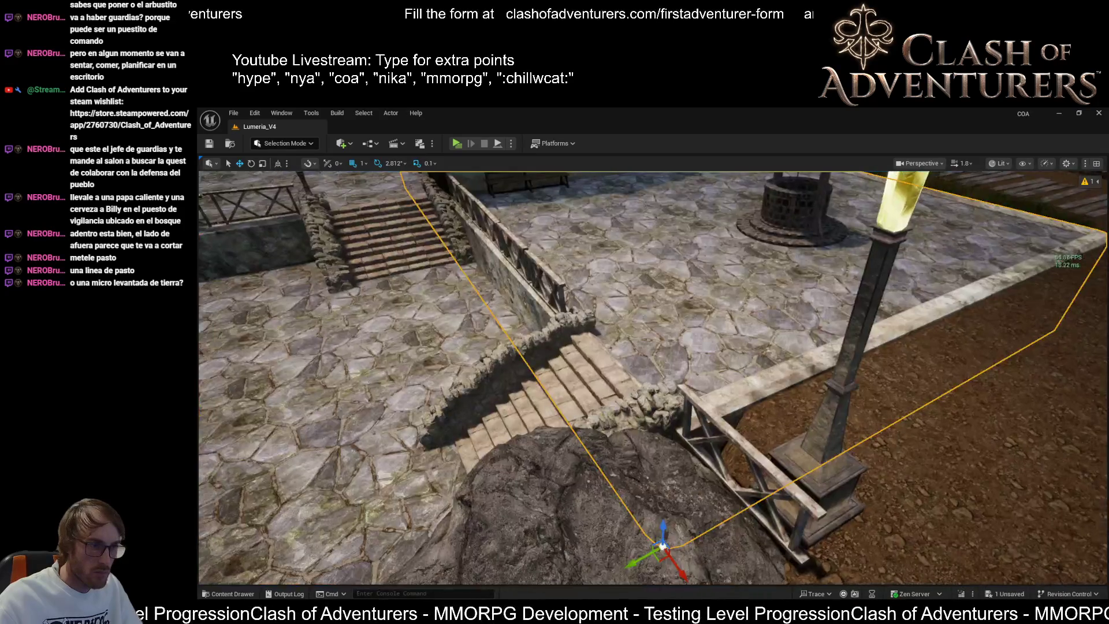
key("d")
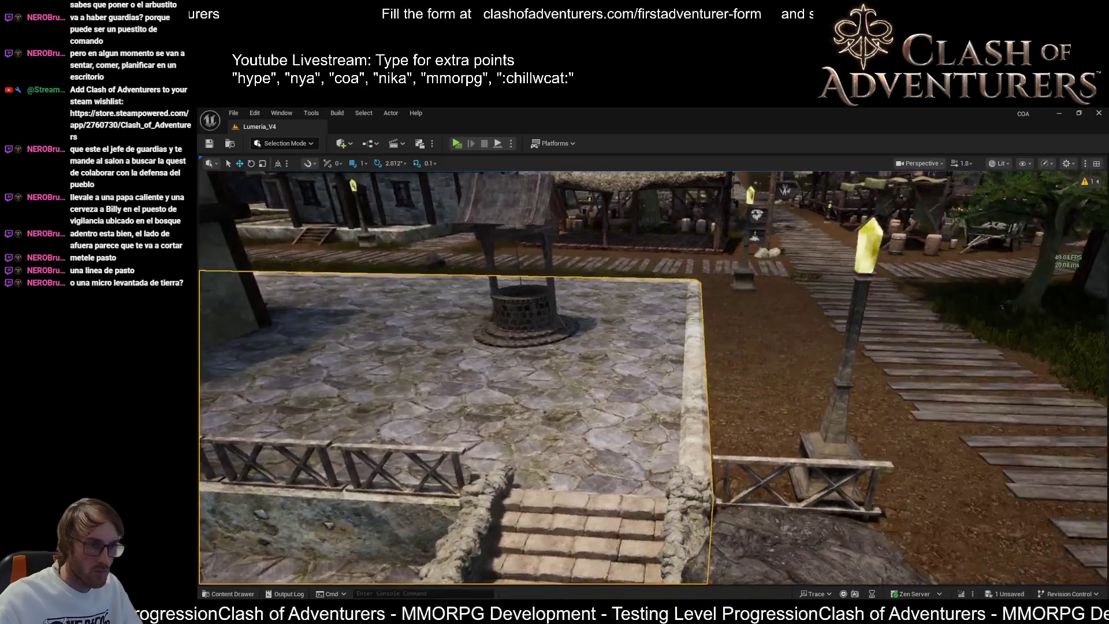
key("s")
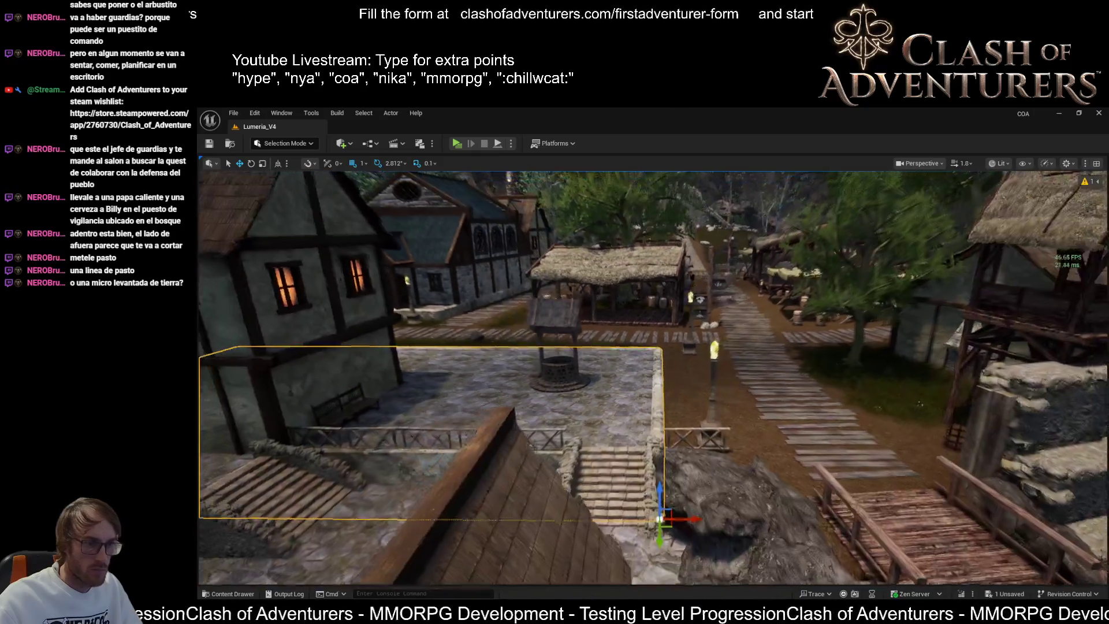
key("w")
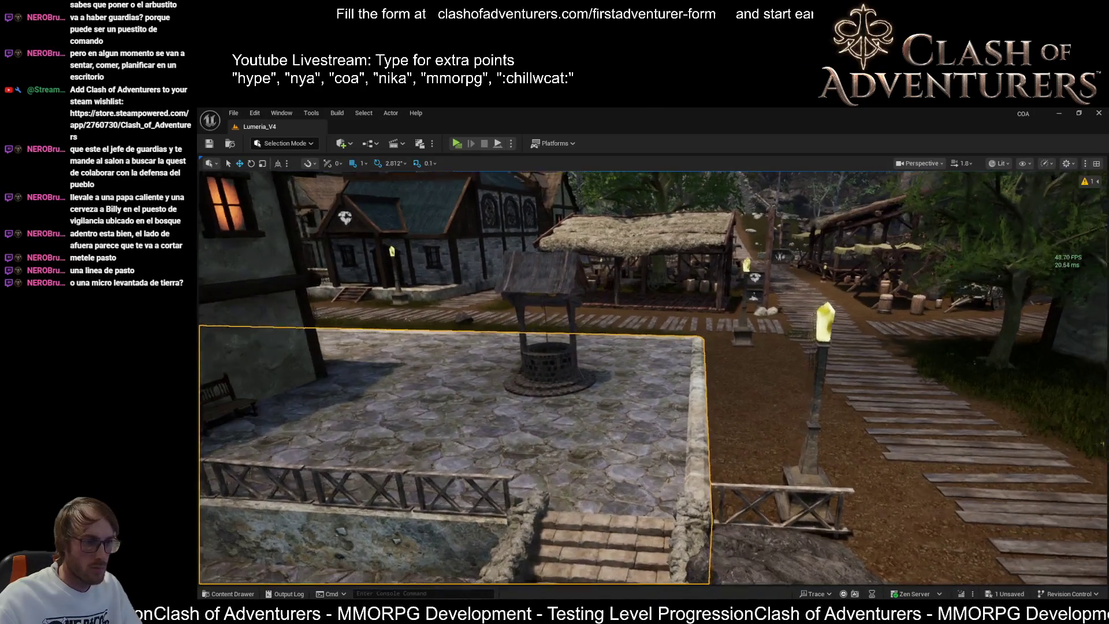
key("shift+2")
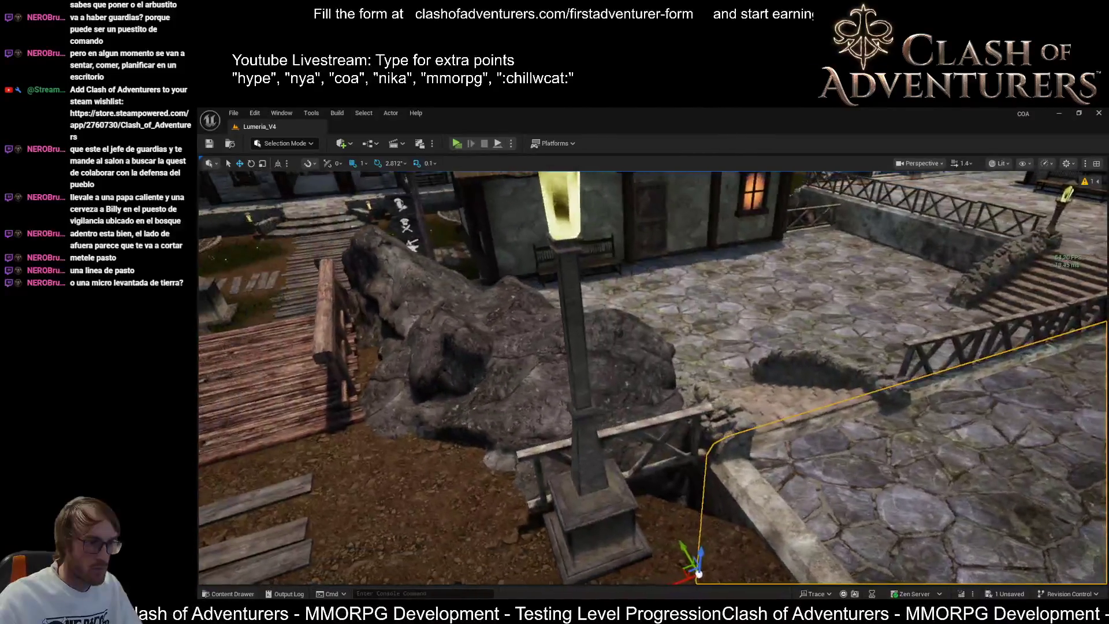
- Inspect the plaza edge around the lamp post, stairs and fenced wall in Landscape Mode
key("w")
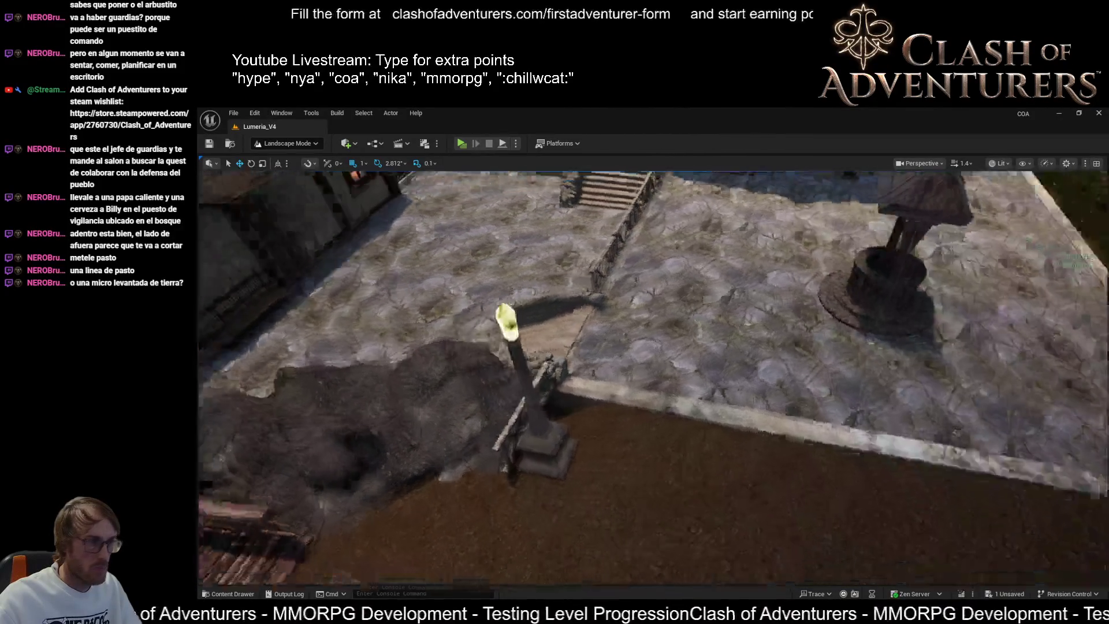
key("a")
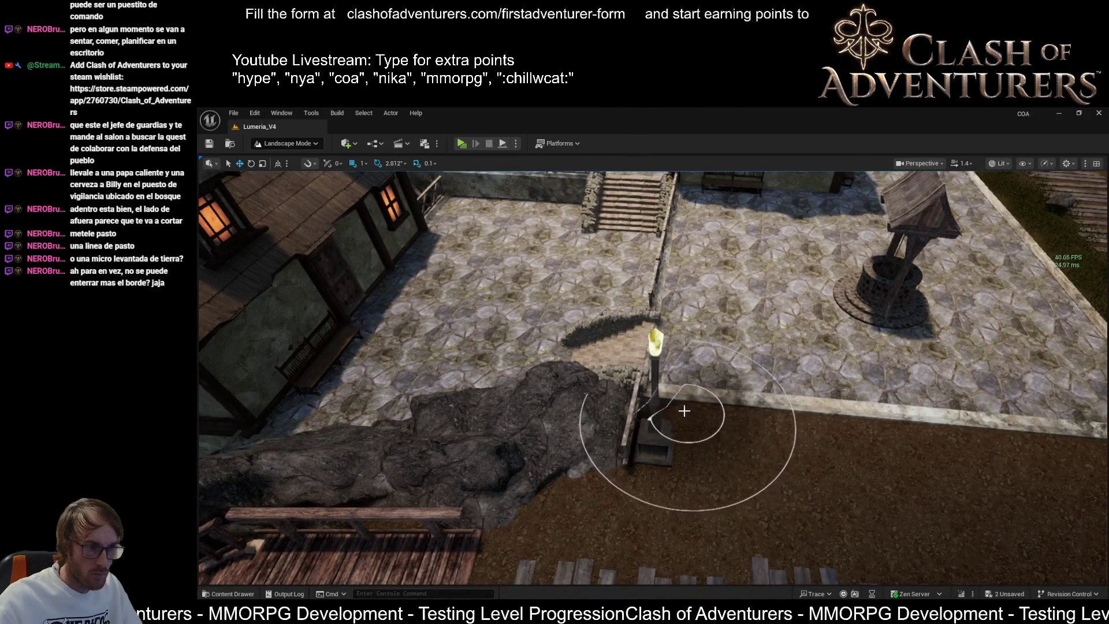
key("w")
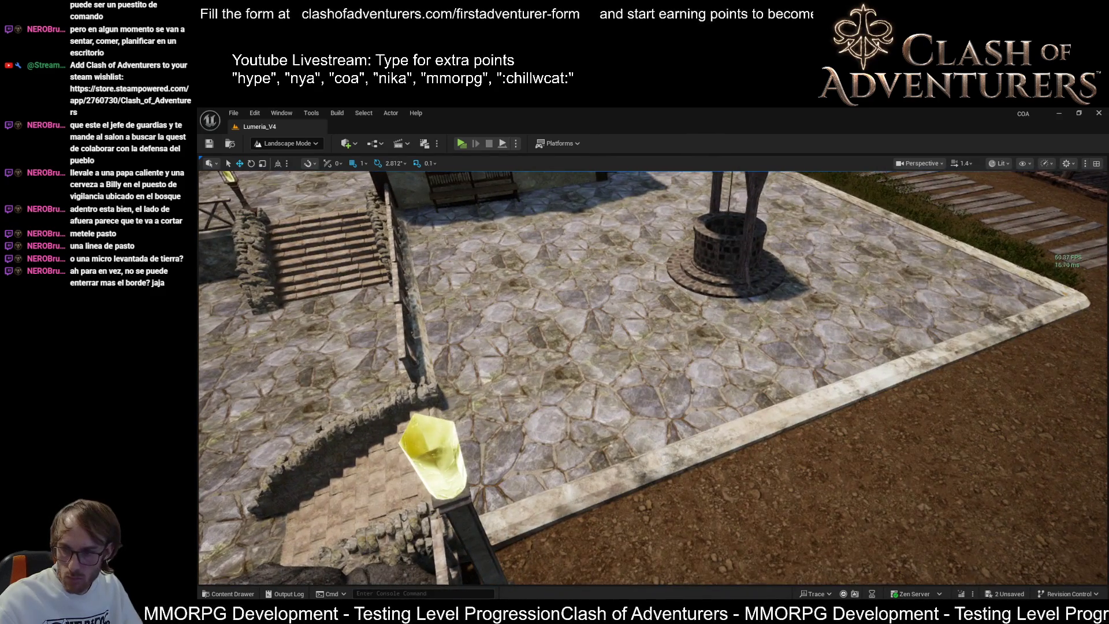
key("s")
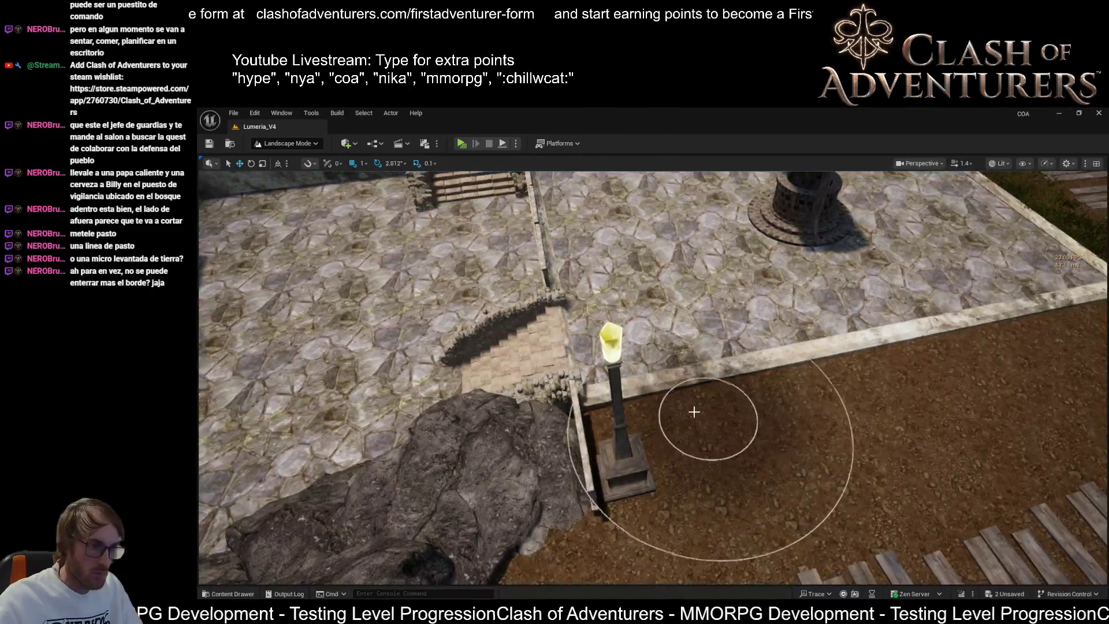
key("d")
key("a")
key("w")
key("s")
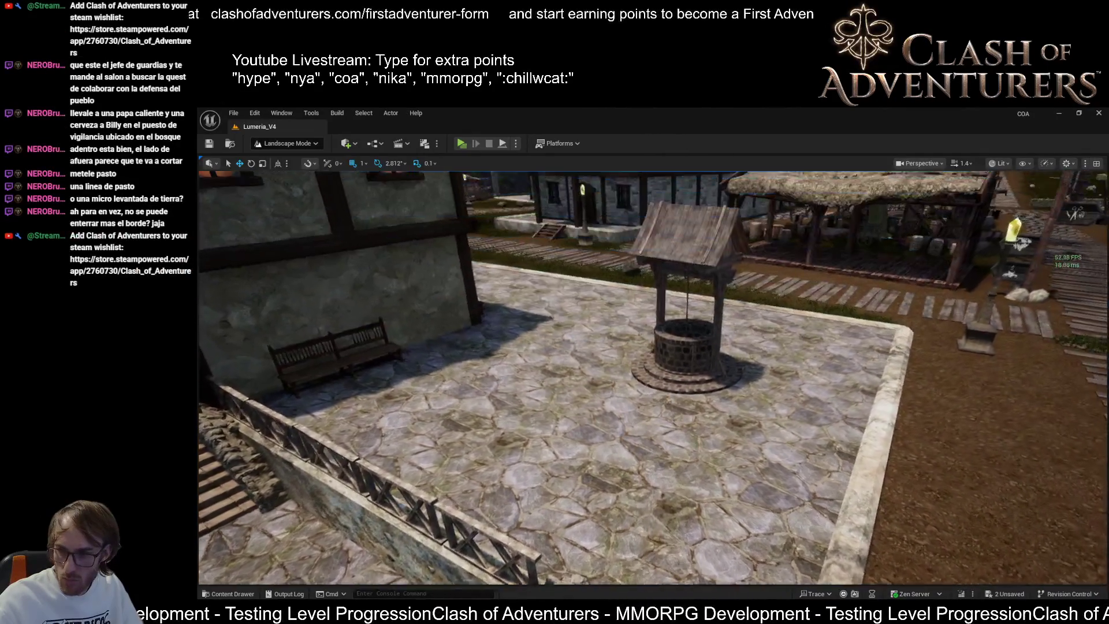
- Save the level and return to Selection Mode close to the lamp post base
key("w")
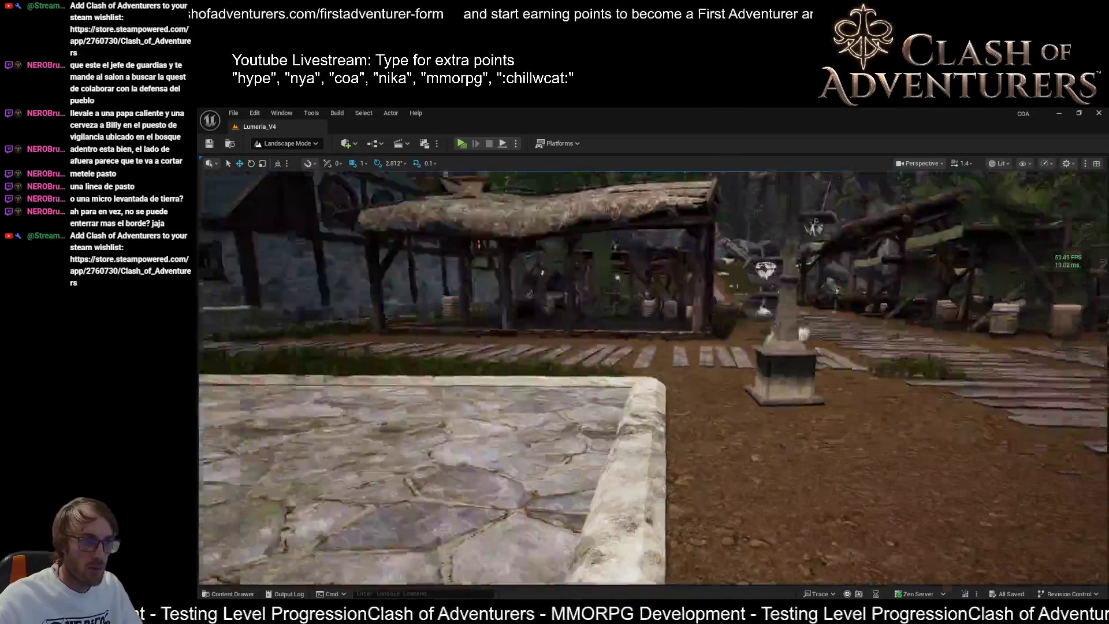
key("s")
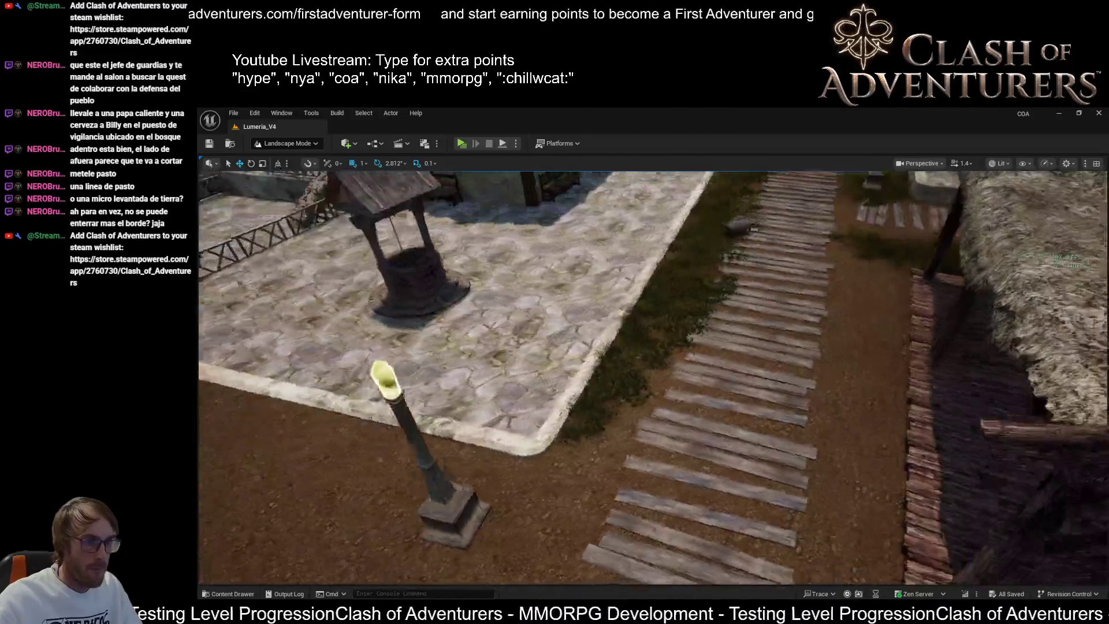
key("shift+1")
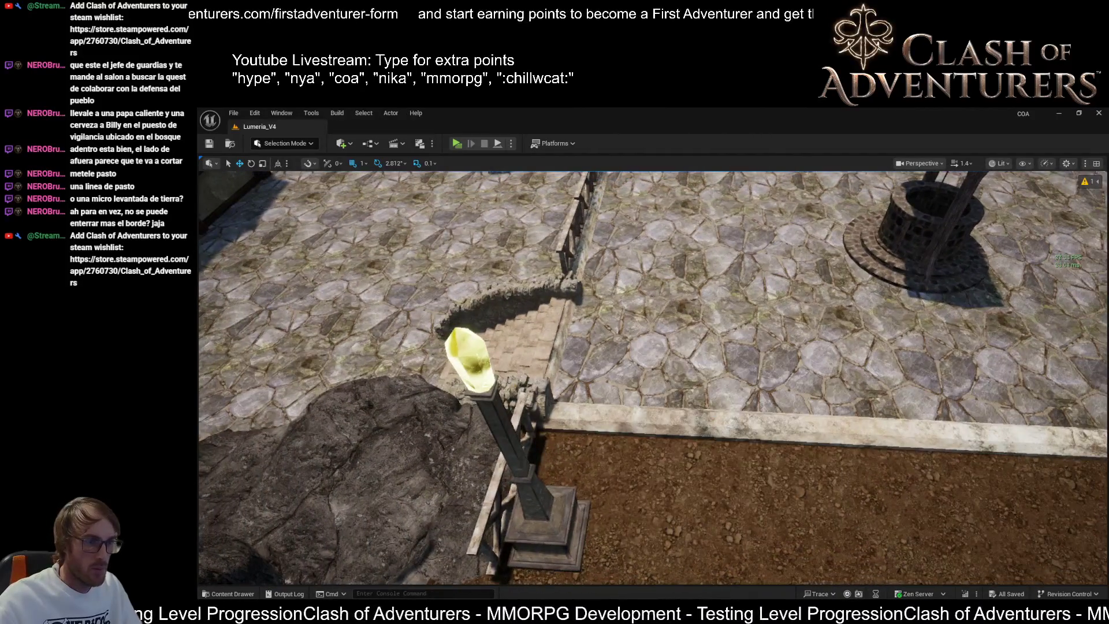
key("s")
key("w")
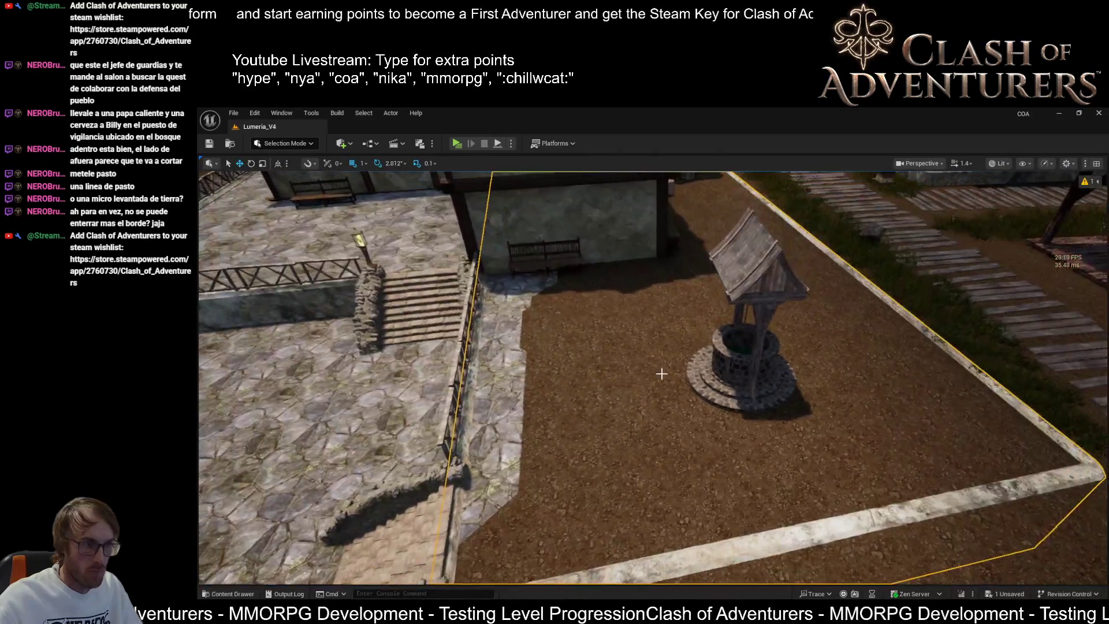
key("shift+2")
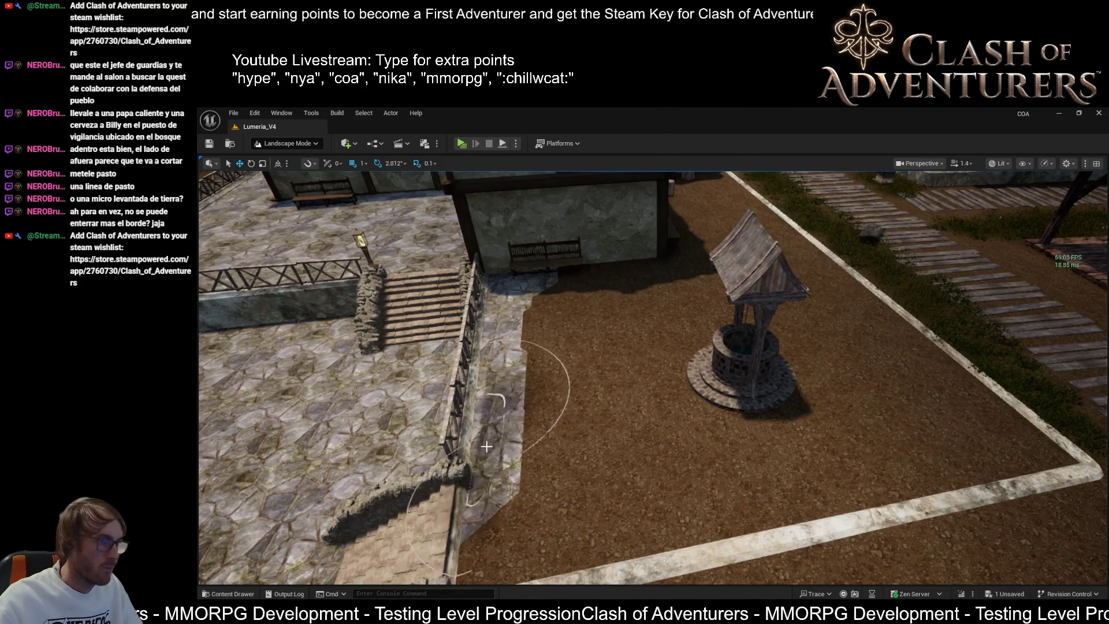
mouse_move(520, 415)
left_mouse_down()
mouse_move(566, 404)
mouse_move(607, 416)
mouse_move(616, 451)
left_mouse_up()
scroll(617, 452, "up", 3)
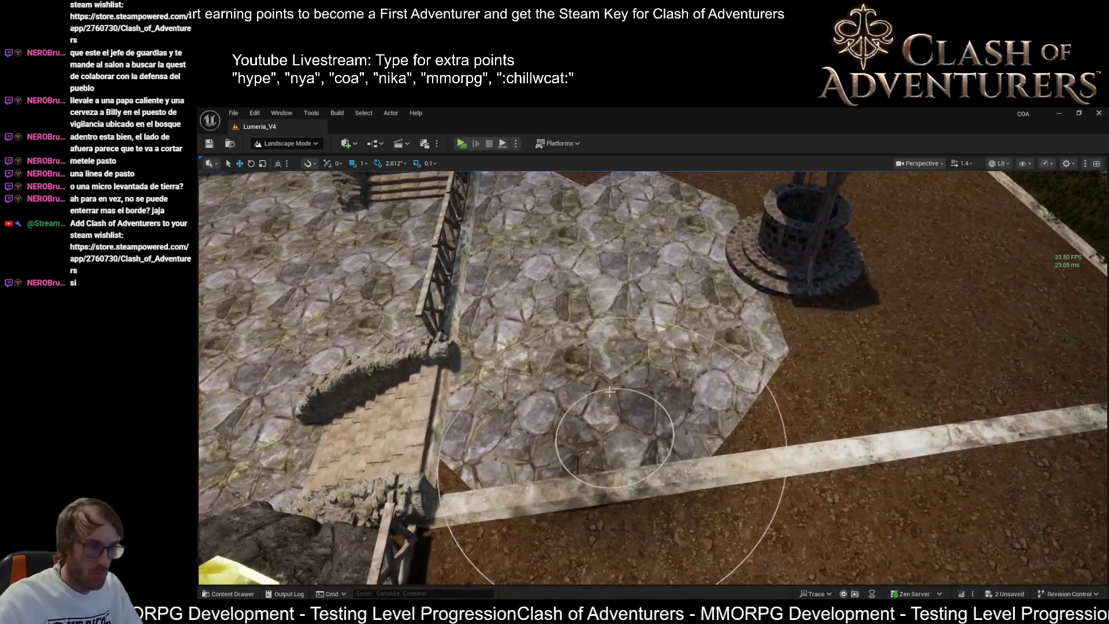
mouse_move(586, 410)
left_mouse_down()
mouse_move(817, 366)
mouse_move(772, 317)
mouse_move(714, 149)
left_mouse_up()
scroll(655, 509, "down", 5)
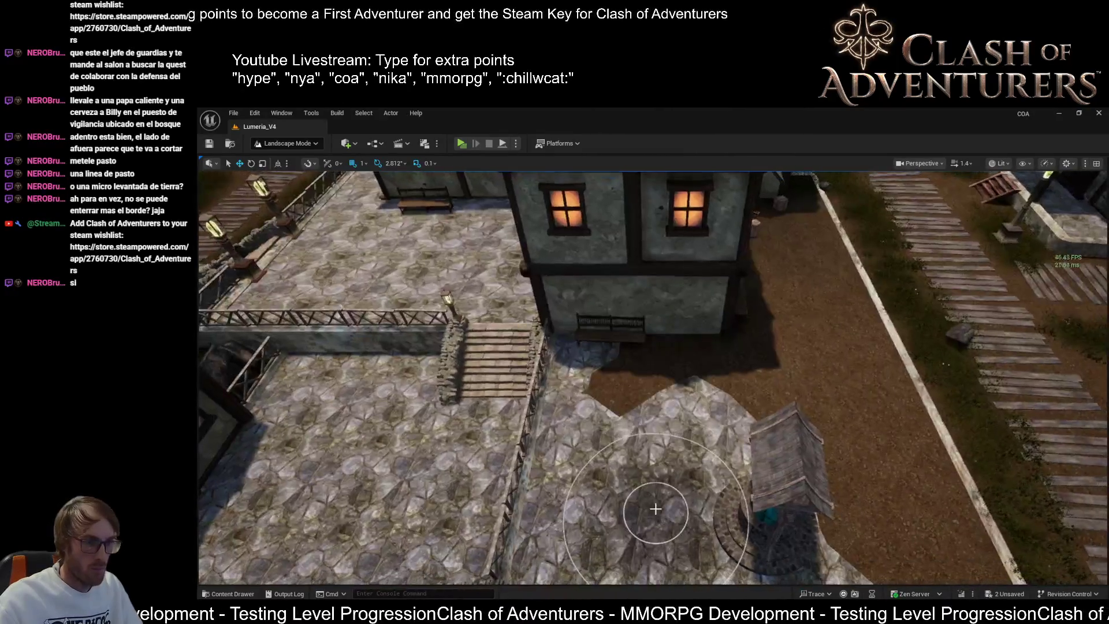
mouse_move(656, 508)
left_mouse_down()
mouse_move(653, 351)
mouse_move(735, 342)
mouse_move(733, 317)
left_mouse_up()
scroll(733, 317, "up", 3)
scroll(653, 375, "down", 5)
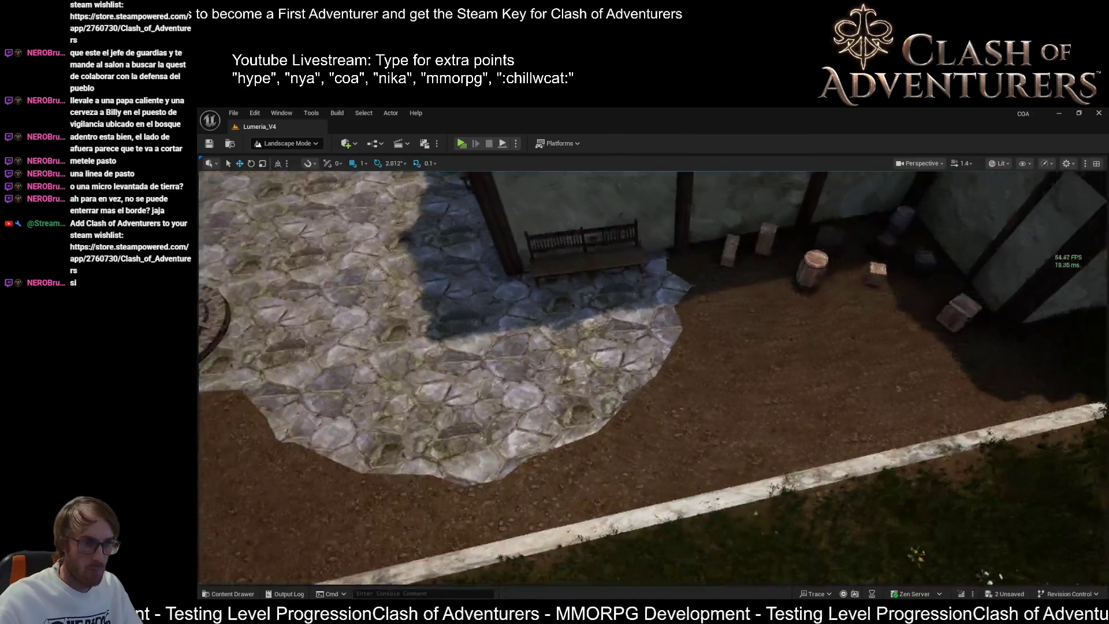
scroll(652, 375, "down", 5)
mouse_move(718, 317)
left_mouse_down()
mouse_move(569, 265)
mouse_move(705, 289)
mouse_move(828, 356)
mouse_move(891, 409)
mouse_move(887, 428)
mouse_move(483, 372)
mouse_move(508, 352)
left_mouse_up()
scroll(509, 351, "down", 5)
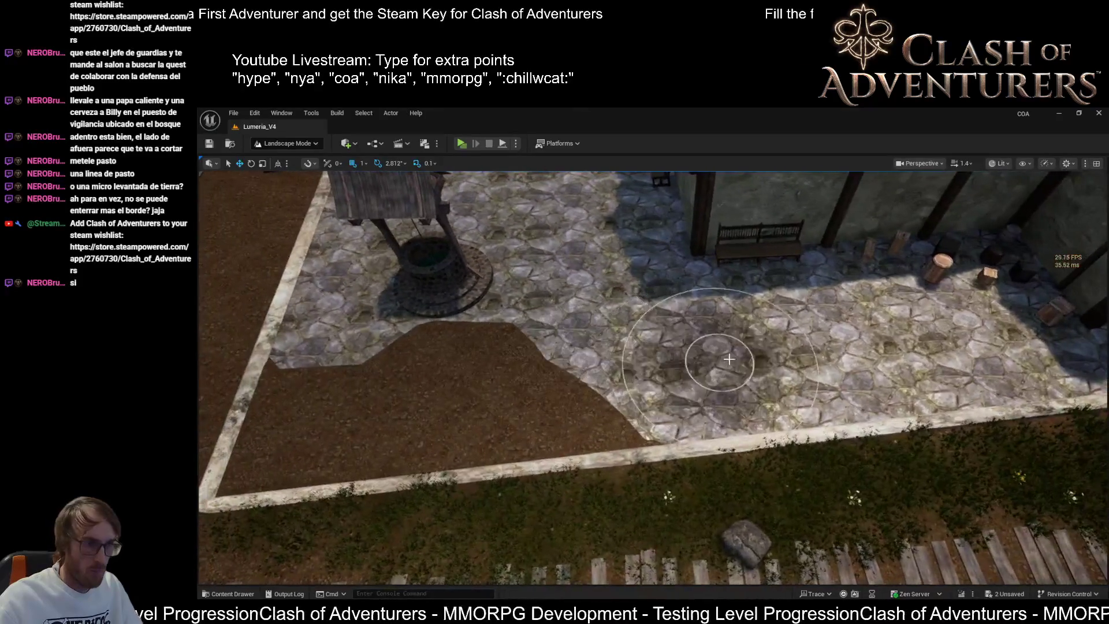
mouse_move(574, 372)
left_mouse_down()
mouse_move(421, 372)
mouse_move(360, 393)
mouse_move(617, 474)
mouse_move(562, 518)
left_mouse_up()
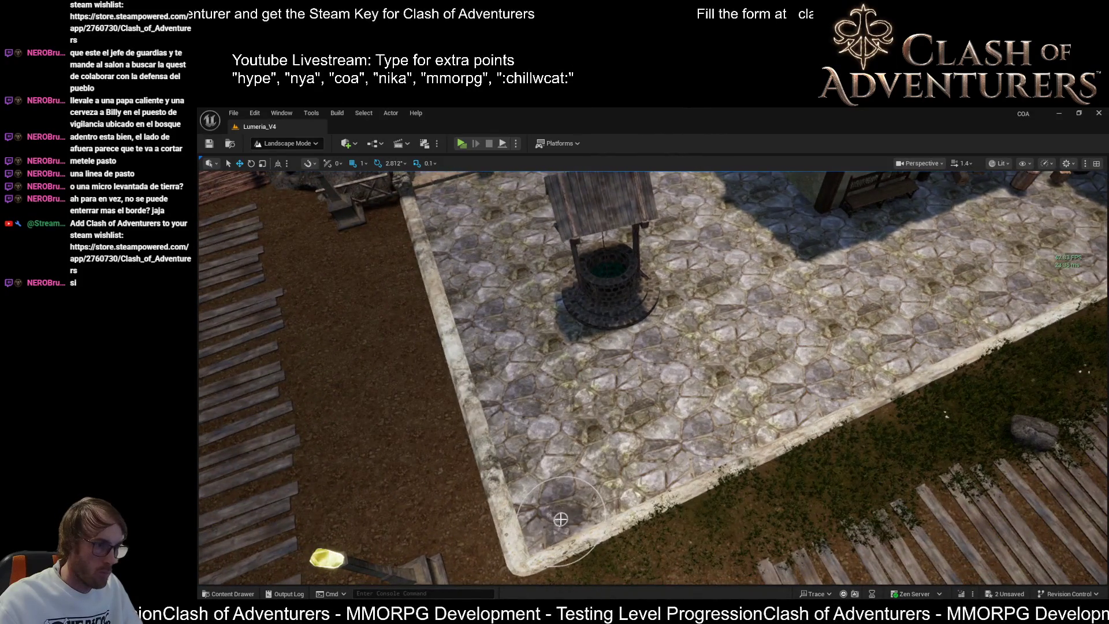
scroll(560, 519, "down", 10)
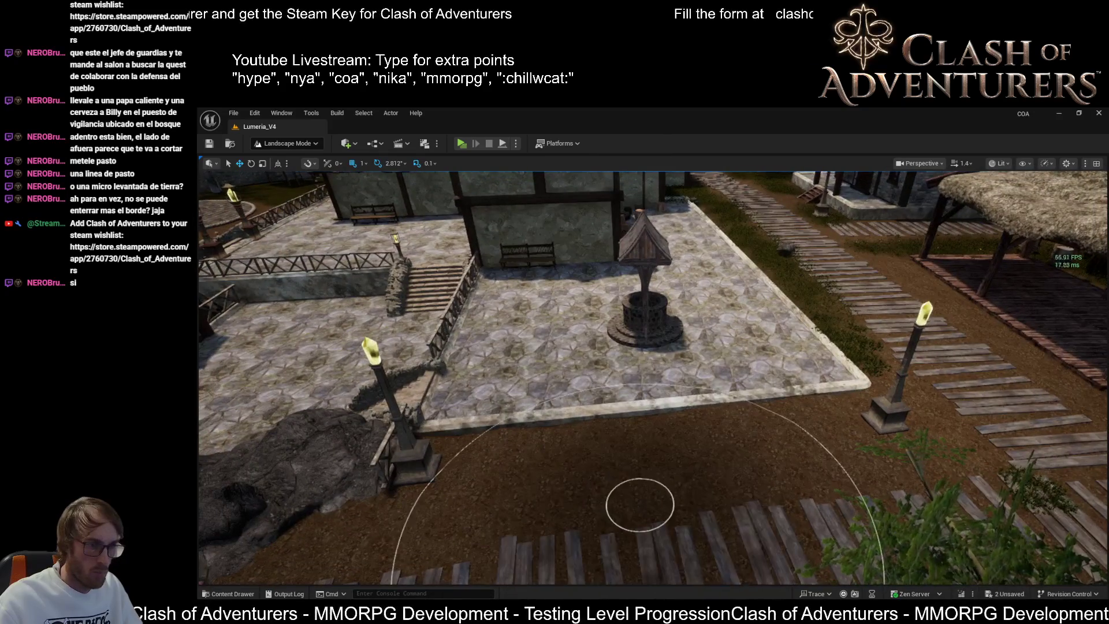
left_click_drag(638, 503, 899, 430)
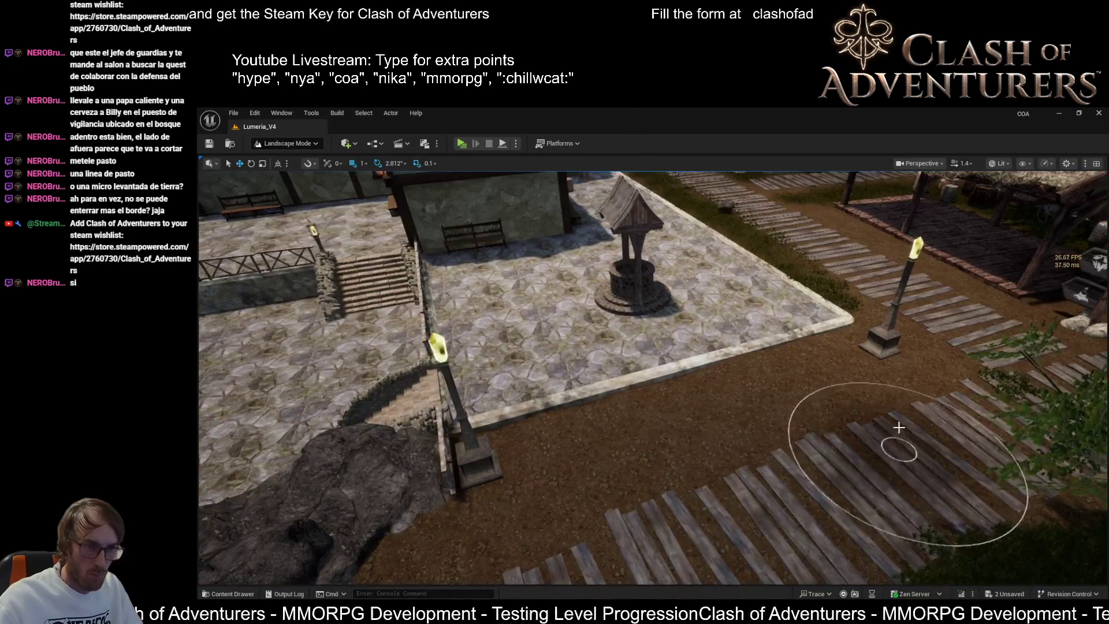
mouse_move(793, 449)
left_mouse_down()
mouse_move(738, 445)
mouse_move(716, 417)
mouse_move(524, 454)
left_mouse_up()
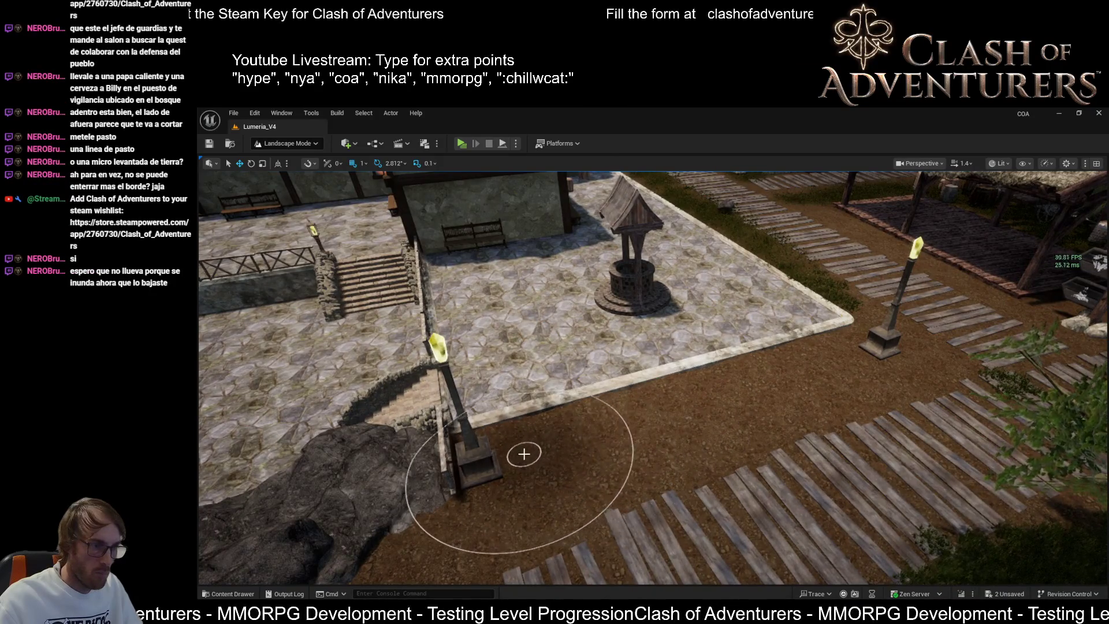
scroll(520, 456, "down", 3)
scroll(598, 491, "up", 6)
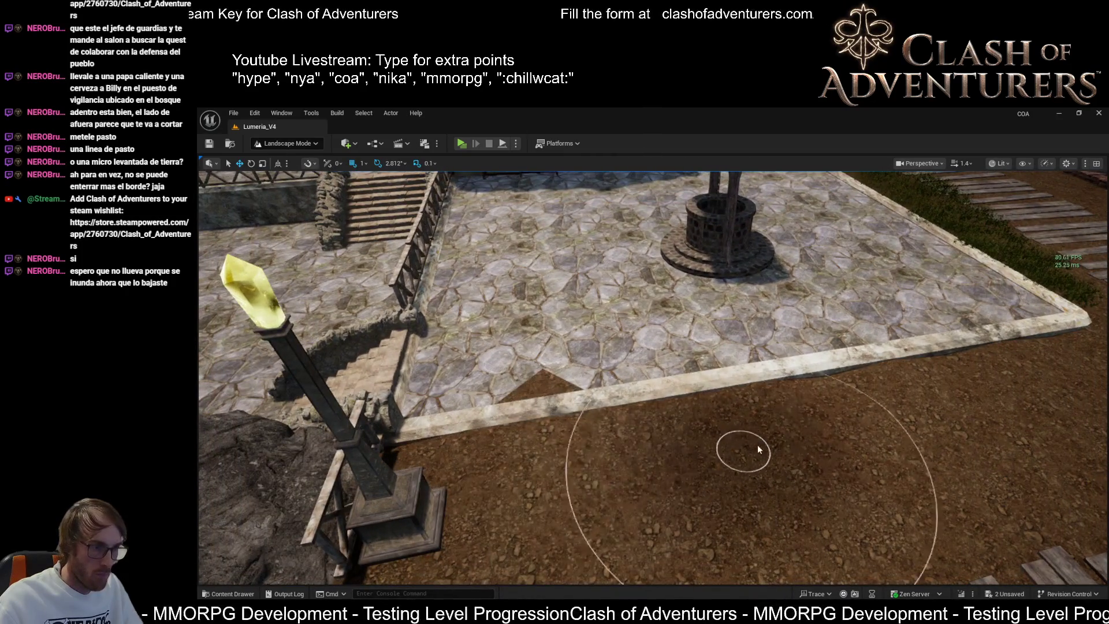
right_click(997, 396)
left_click_drag(996, 397, 747, 485)
mouse_move(829, 426)
left_mouse_down()
mouse_move(820, 416)
mouse_move(829, 426)
left_mouse_up()
left_click_drag(817, 389, 814, 427)
mouse_move(746, 408)
left_mouse_down()
mouse_move(721, 398)
mouse_move(746, 408)
left_mouse_up()
key("bracketleft")
key("bracketleft")
key("bracketleft")
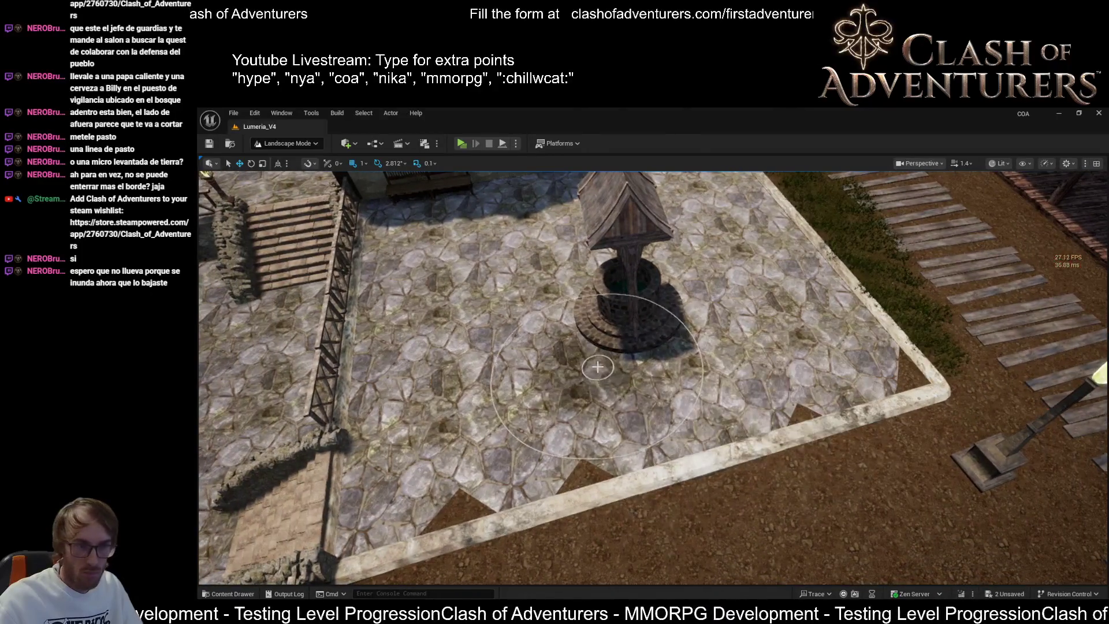
scroll(605, 379, "up", 3)
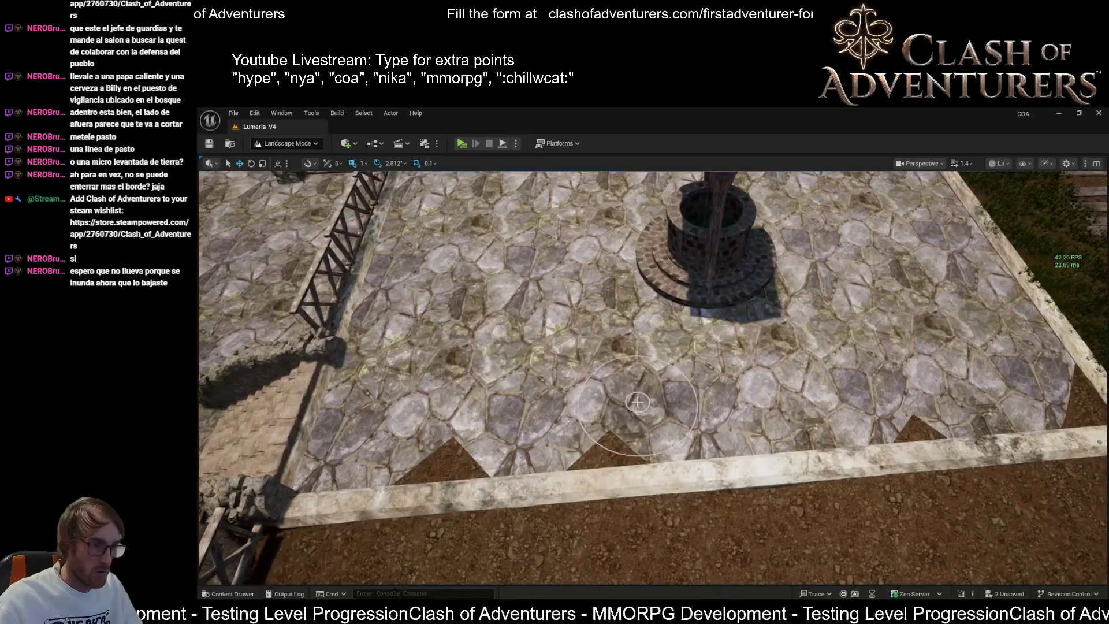
left_click_drag(604, 416, 699, 415)
mouse_move(901, 412)
left_mouse_down()
mouse_move(797, 387)
mouse_move(838, 387)
left_mouse_up()
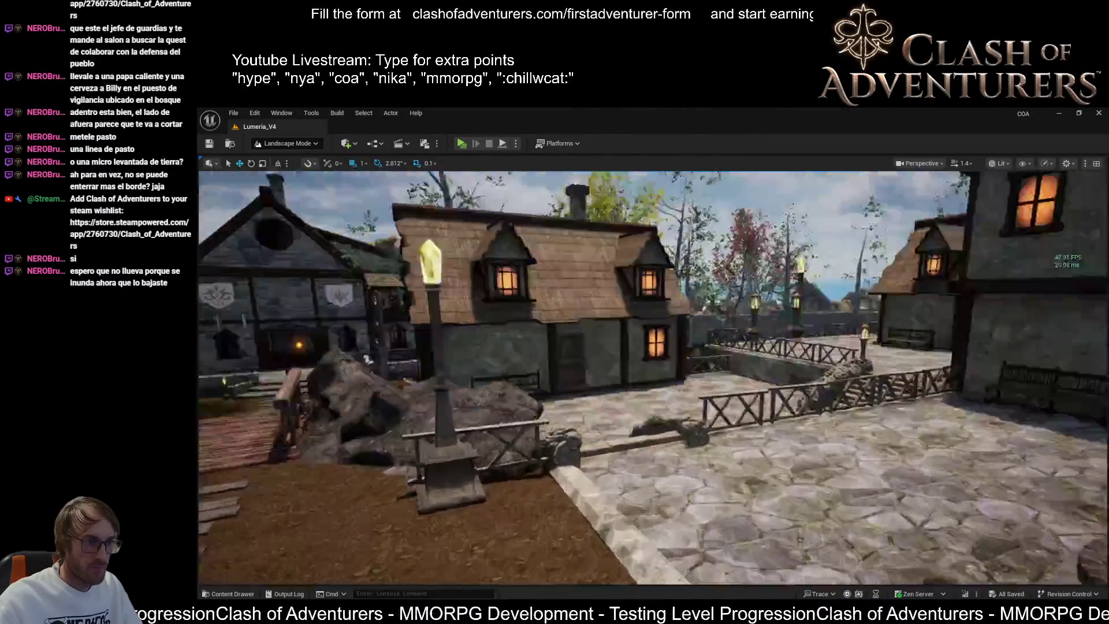
- Fly from the rocks past the houses and well, then look down on the square and lamp post
mouse_move(838, 387)
left_mouse_down()
mouse_move(838, 370)
mouse_move(815, 363)
left_mouse_up()
mouse_move(665, 430)
left_mouse_down()
mouse_move(664, 415)
mouse_move(664, 430)
left_mouse_up()
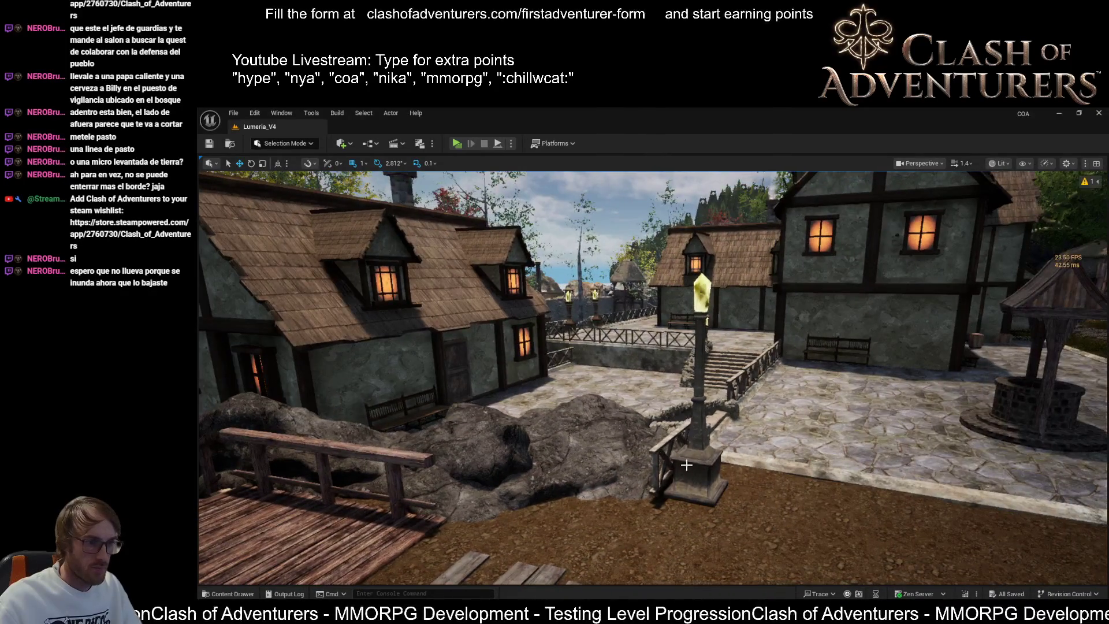
mouse_move(696, 465)
left_mouse_down()
mouse_move(728, 479)
mouse_move(722, 471)
mouse_move(745, 471)
left_mouse_up()
mouse_move(652, 375)
left_mouse_down()
mouse_move(624, 375)
mouse_move(676, 375)
left_mouse_up()
mouse_move(755, 495)
left_mouse_down()
mouse_move(754, 462)
mouse_move(754, 495)
left_mouse_up()
mouse_move(660, 418)
left_mouse_down()
mouse_move(660, 456)
mouse_move(660, 418)
left_mouse_up()
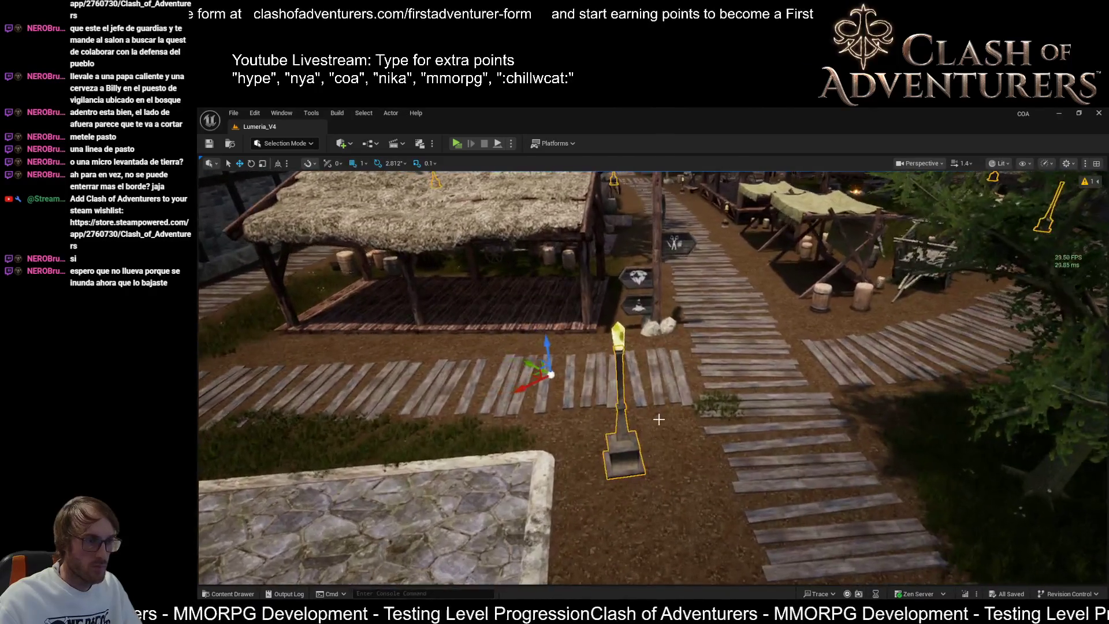
- With the Instance Tool, slide the lamp pillar onto the plaza's stone border, then return to Selection Mode
left_click(308, 145)
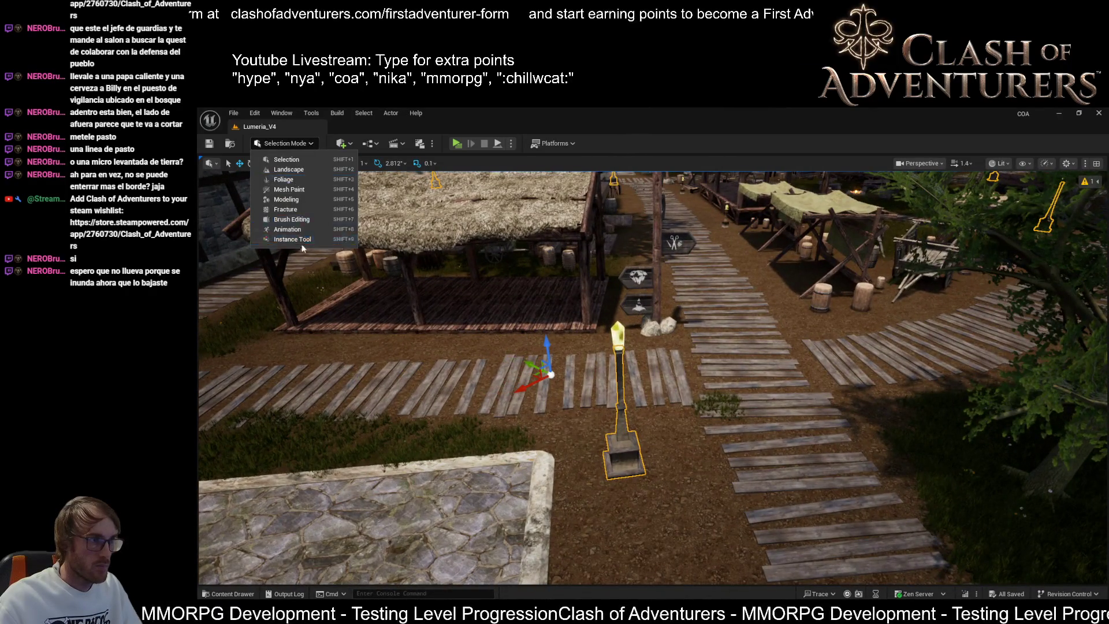
left_click(582, 409)
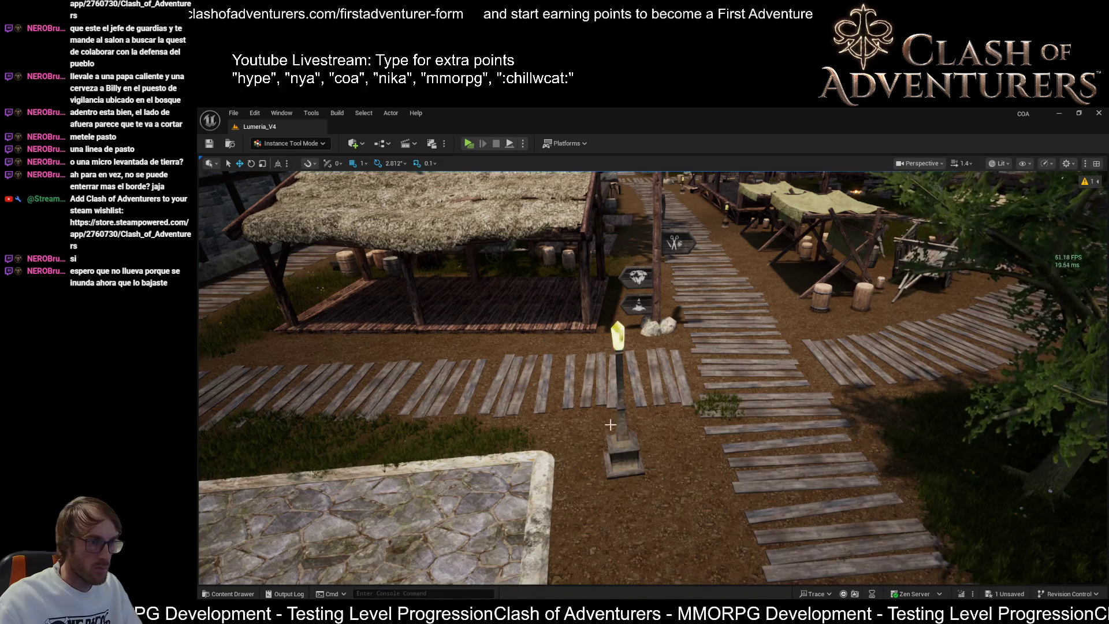
left_click_drag(523, 473, 479, 473)
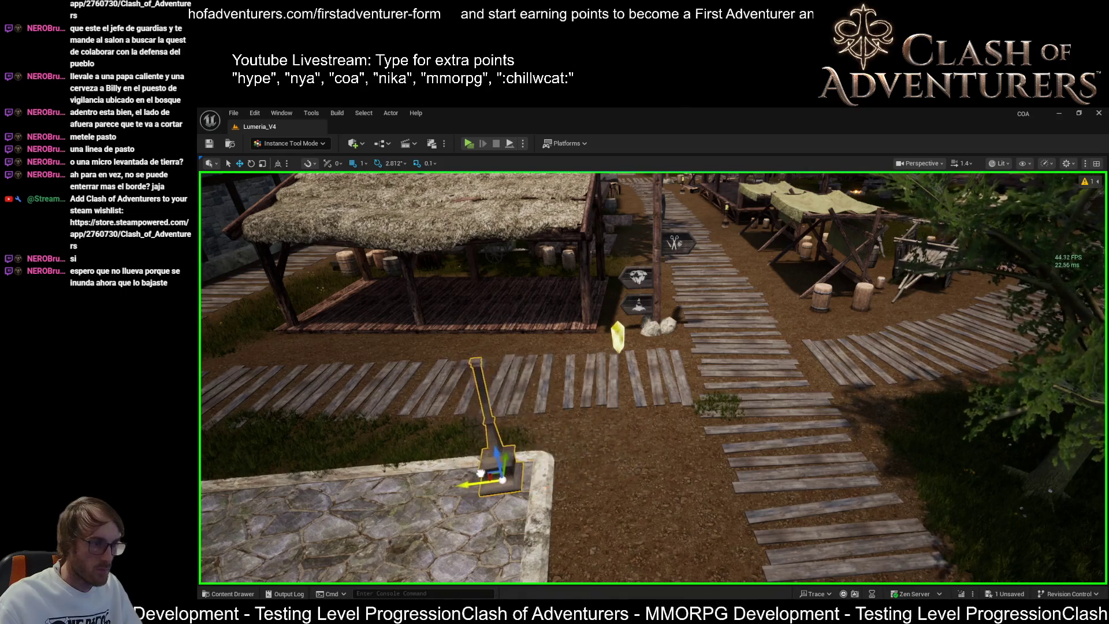
scroll(490, 473, "up", 8)
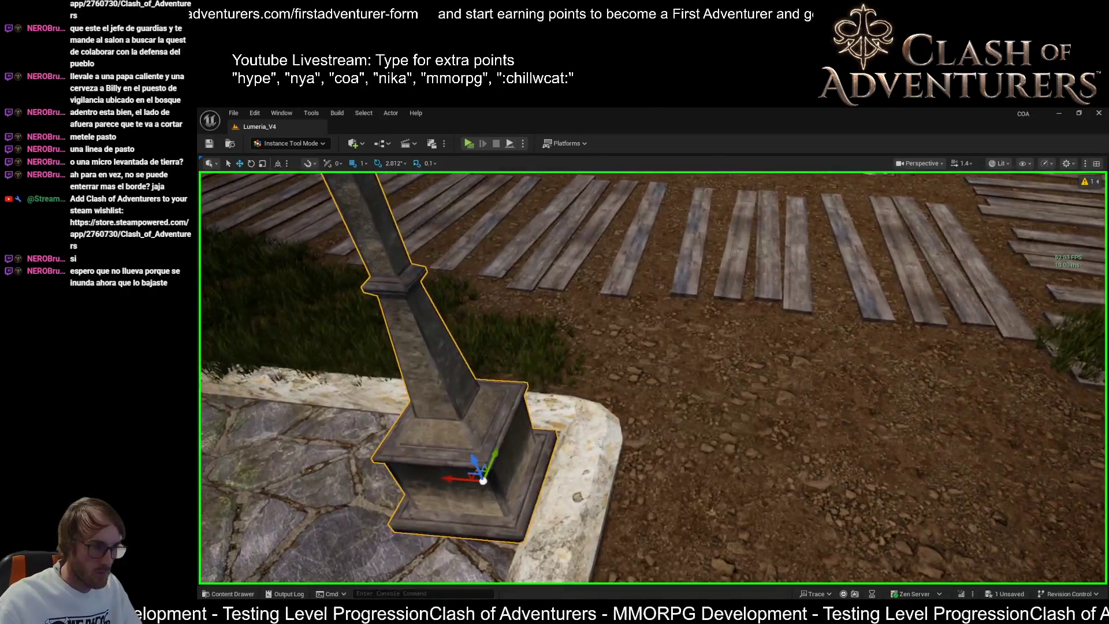
key("e")
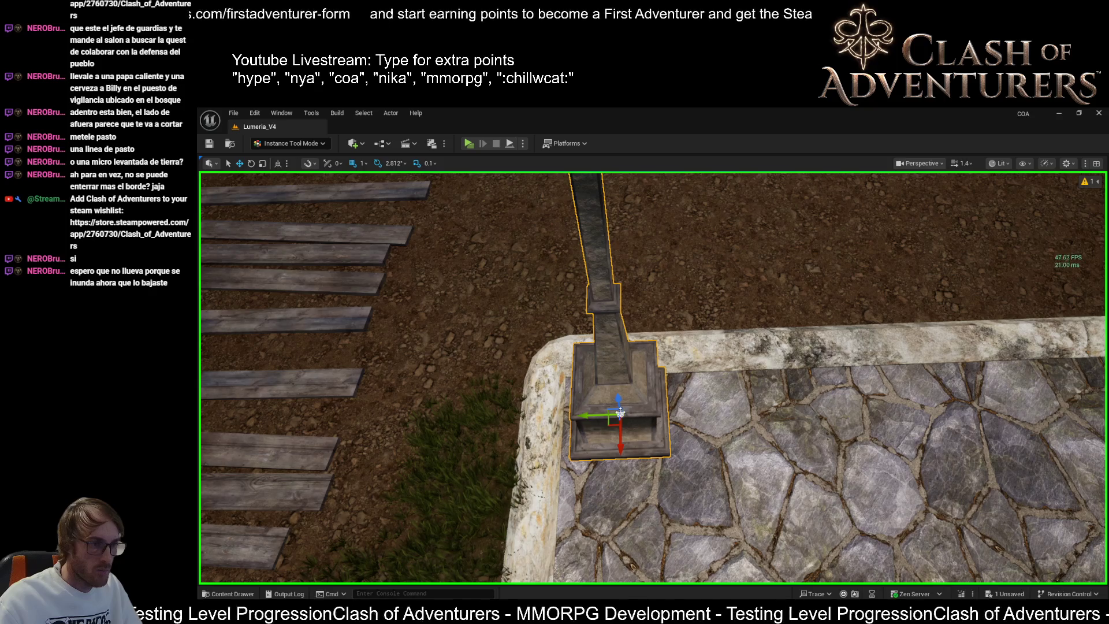
left_click_drag(585, 413, 575, 411)
scroll(576, 411, "down", 5)
key("shift+1")
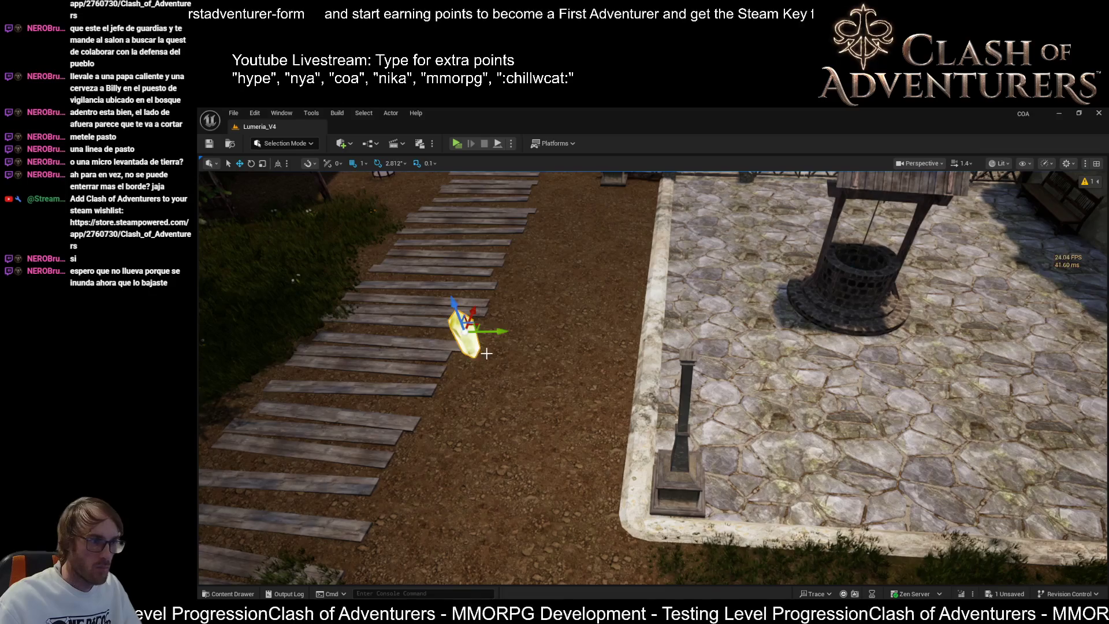
- Drag the crystal onto the relocated pillar and orbit from the path and plaza to check it
left_click_drag(499, 332, 683, 367)
mouse_move(750, 371)
left_mouse_down()
mouse_move(631, 316)
mouse_move(618, 357)
mouse_move(634, 396)
mouse_move(596, 367)
mouse_move(781, 383)
left_mouse_up()
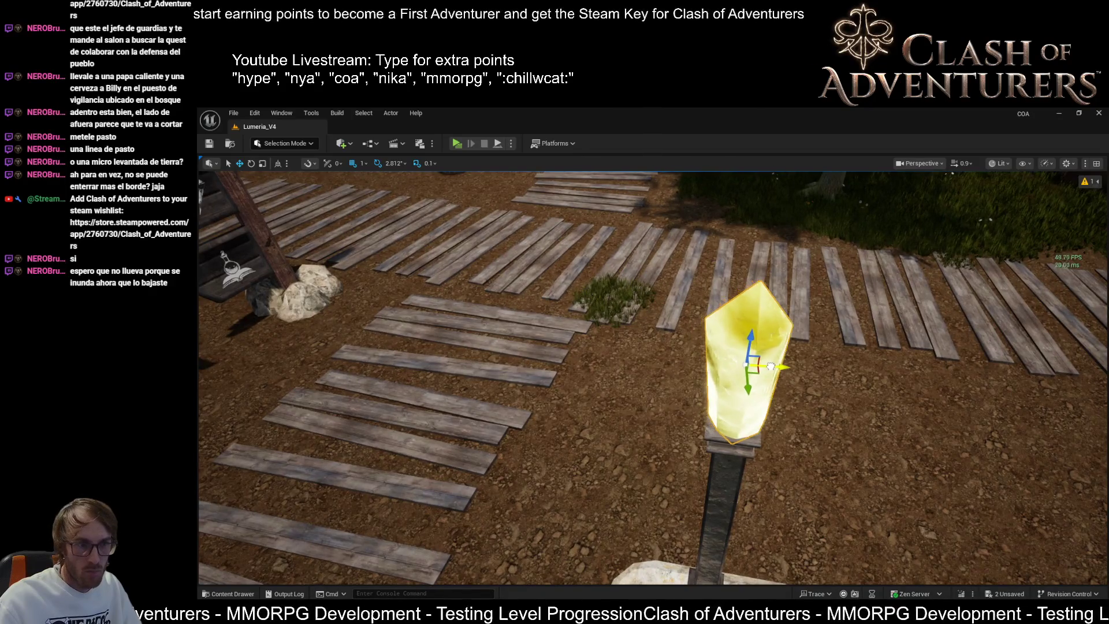
left_click_drag(763, 367, 583, 402)
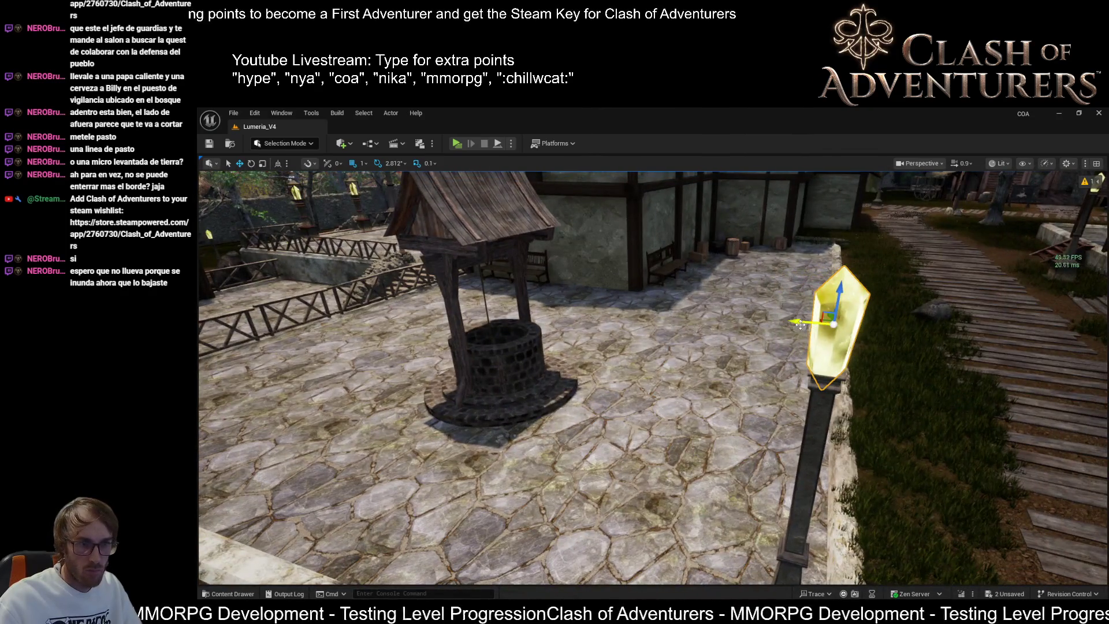
left_click_drag(692, 349, 485, 367)
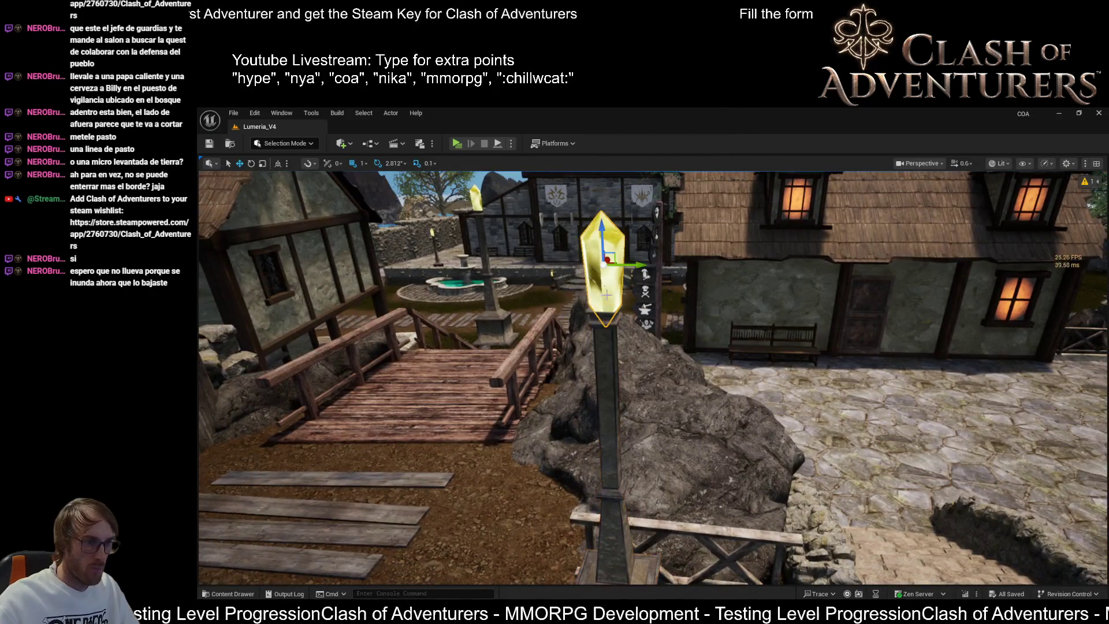
- Select the wooden fence beside the lamp pillar and frame it up close
left_click_drag(605, 291, 579, 417)
left_click(668, 302)
key("f")
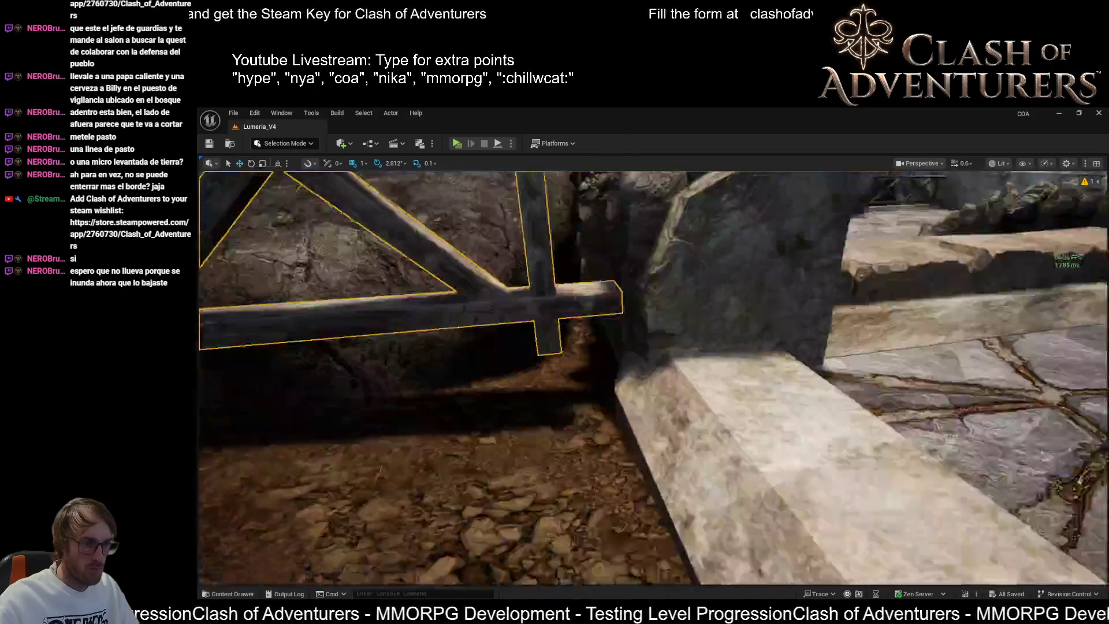
- Sculpt the ground beside the fence in Landscape Mode, then reselect the fence in Selection Mode
key("shift+2")
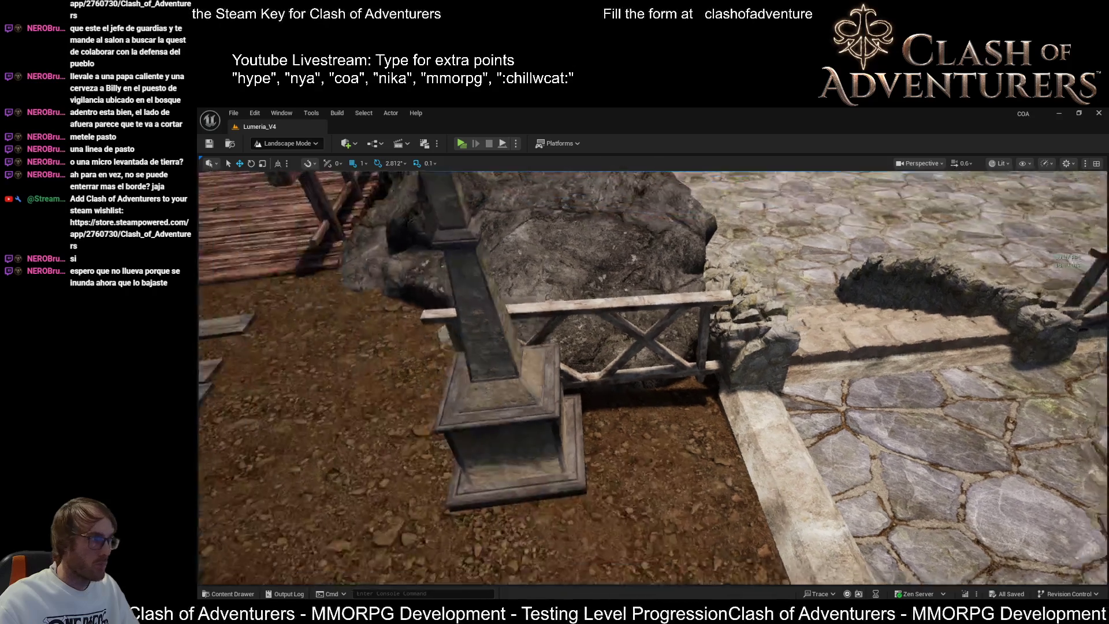
left_click_drag(634, 381, 628, 368)
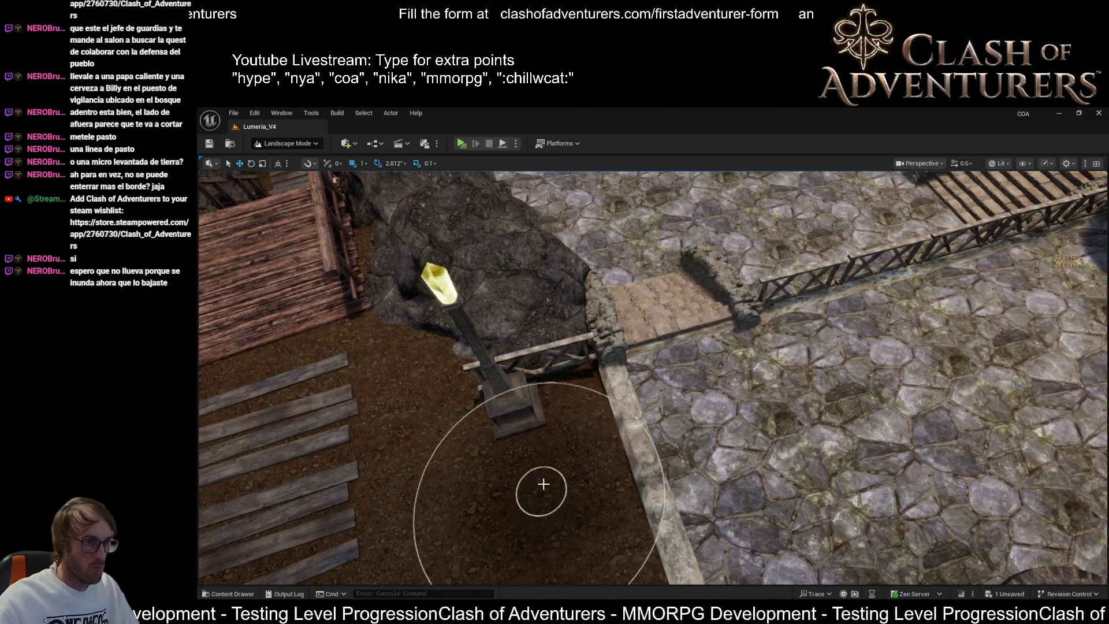
key("w")
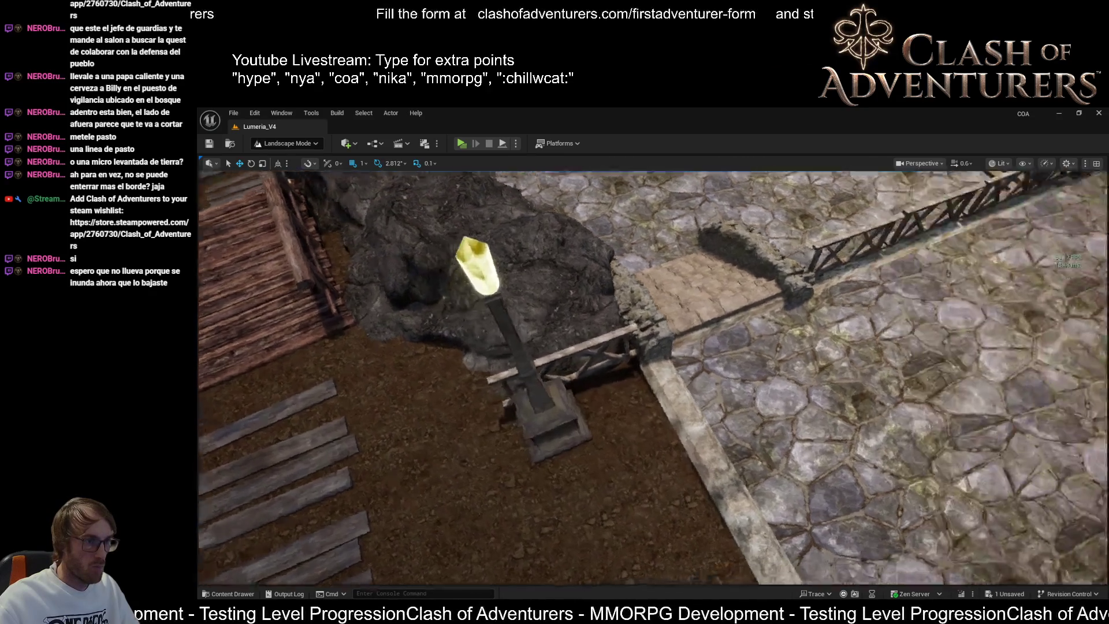
key("s")
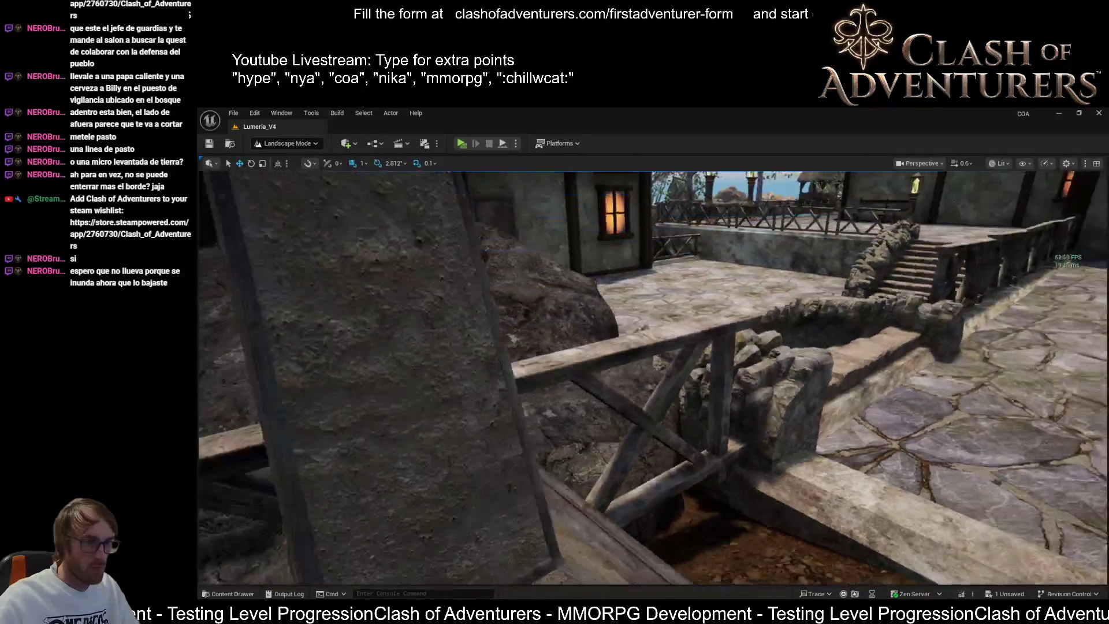
key("w")
key("s")
key("shift+1")
left_click(624, 276)
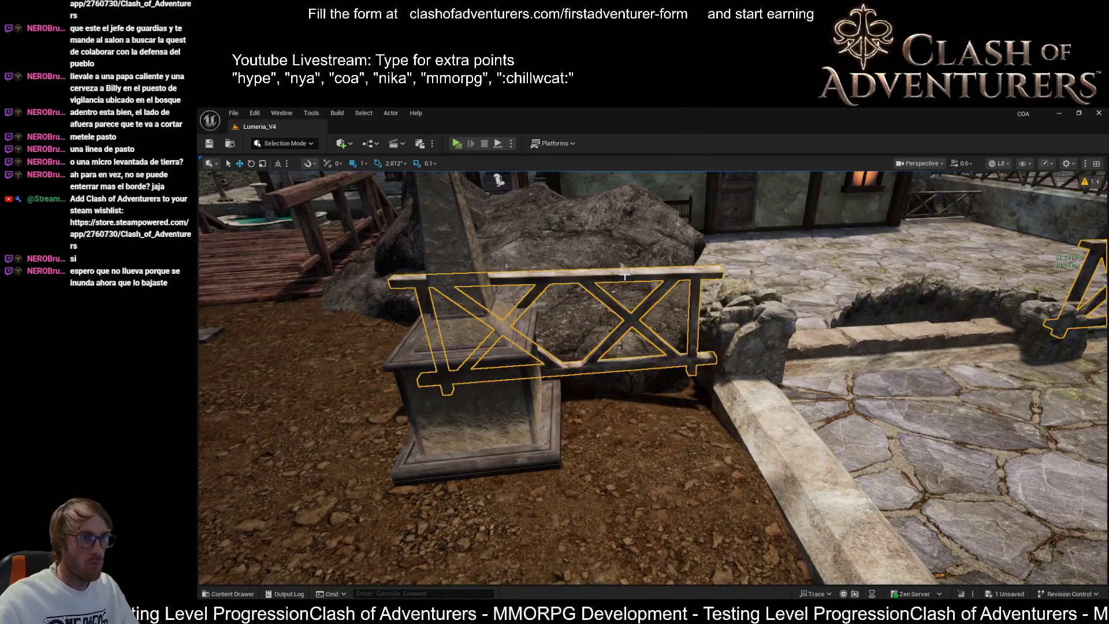
- Delete the fence instance next to the lamp pillar using Instance Tool Mode (Shift+9)
key("shift+9")
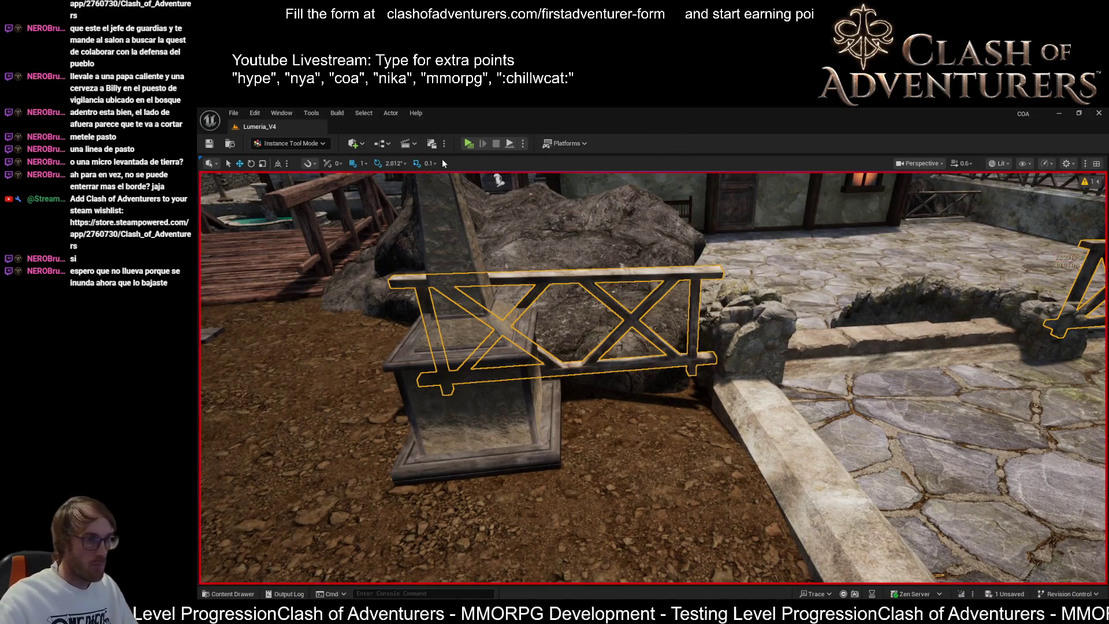
left_click(591, 290)
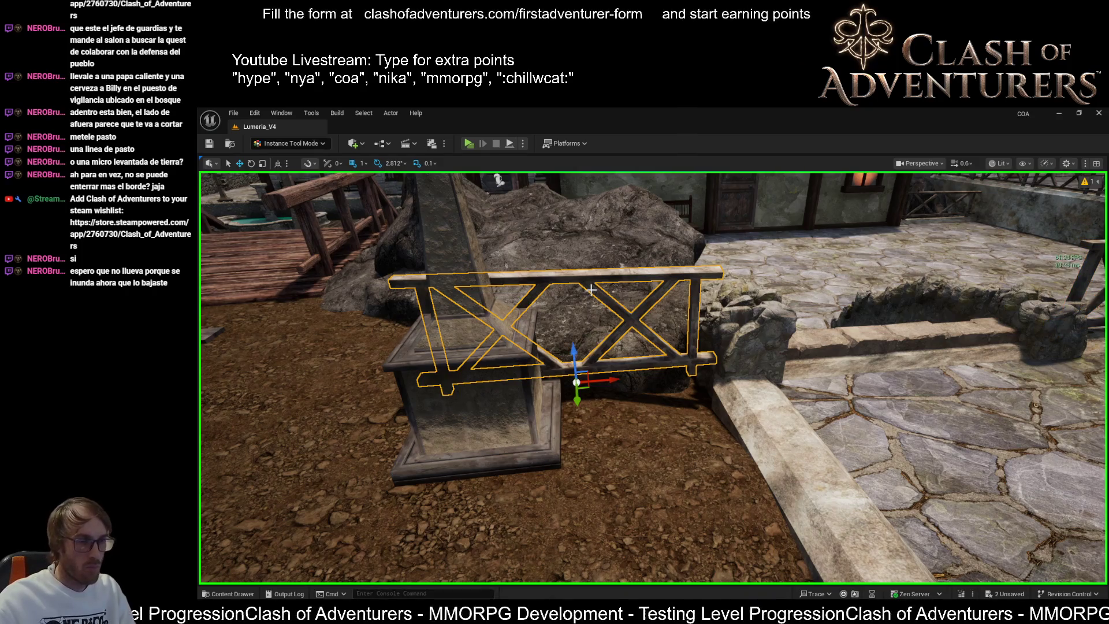
key("Delete")
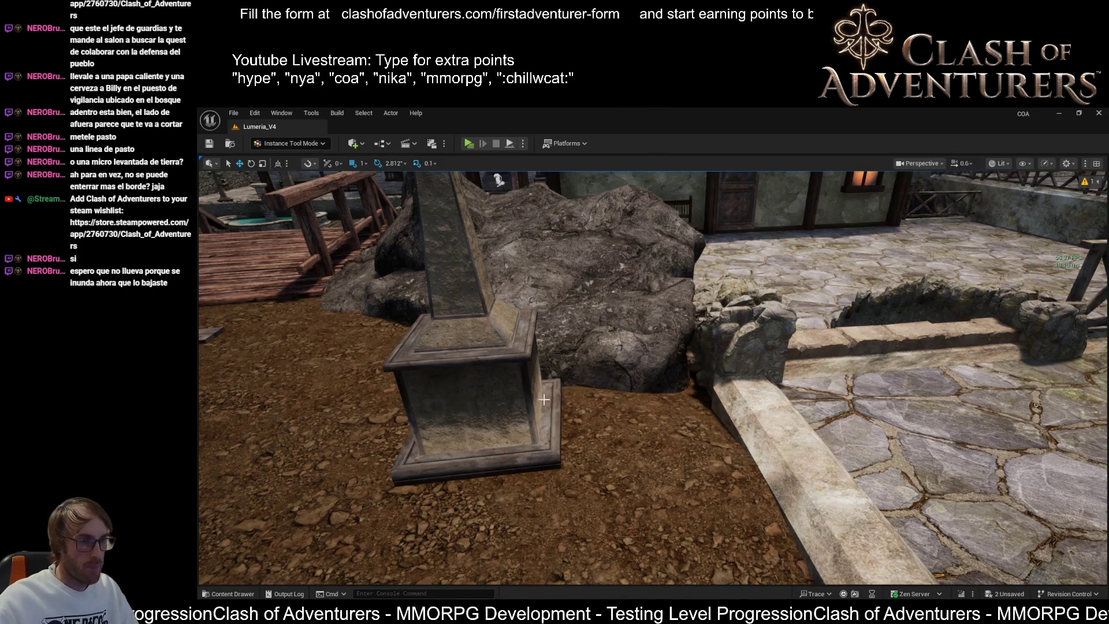
key("shift+1")
- Review the lamp pillar, pedestal and rock from wide village and close-up views
left_click_drag(580, 408, 455, 445)
mouse_move(432, 393)
left_mouse_down()
mouse_move(472, 404)
mouse_move(479, 393)
mouse_move(488, 427)
left_mouse_up()
left_click(473, 407)
left_click_drag(585, 324, 584, 312)
mouse_move(417, 315)
left_mouse_down()
mouse_move(407, 329)
mouse_move(422, 338)
left_mouse_up()
mouse_move(635, 427)
left_mouse_down()
mouse_move(638, 439)
mouse_move(609, 431)
left_mouse_up()
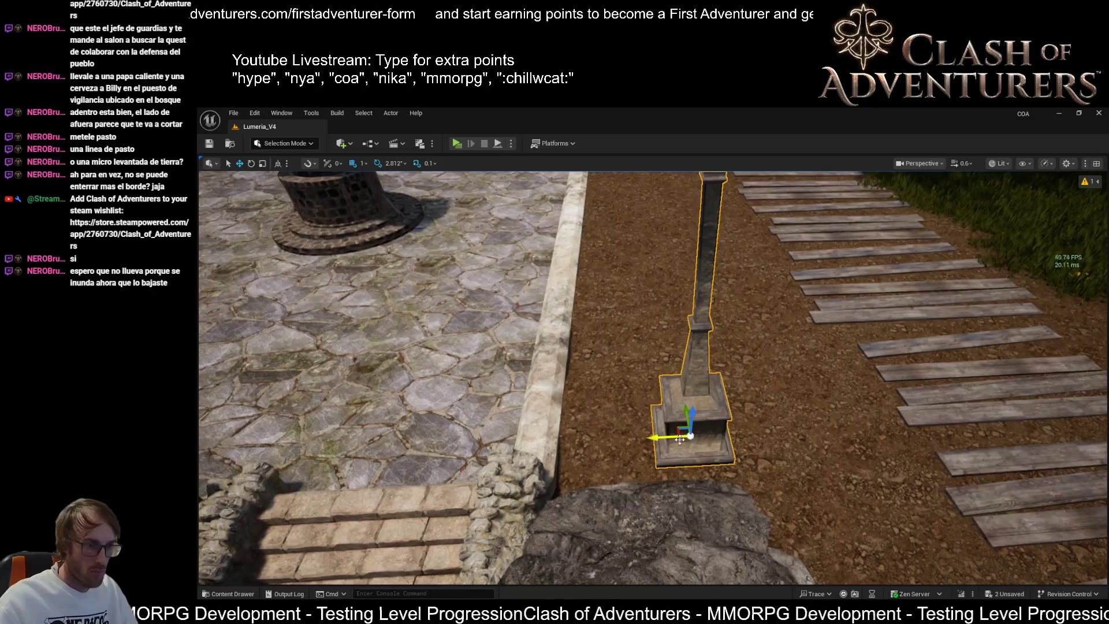
- Orbit to the lamppost pedestal beside the rock, undoing a stray move and nudging it back
mouse_move(534, 455)
left_mouse_down()
mouse_move(601, 456)
mouse_move(784, 534)
left_mouse_up()
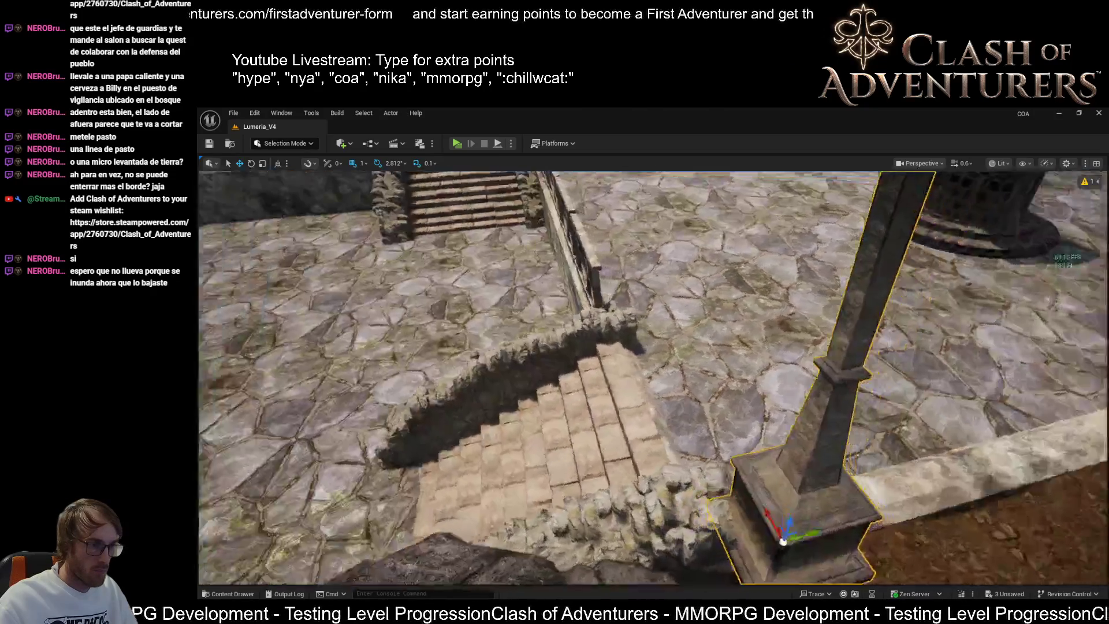
mouse_move(627, 454)
left_mouse_down()
mouse_move(693, 457)
mouse_move(627, 454)
left_mouse_up()
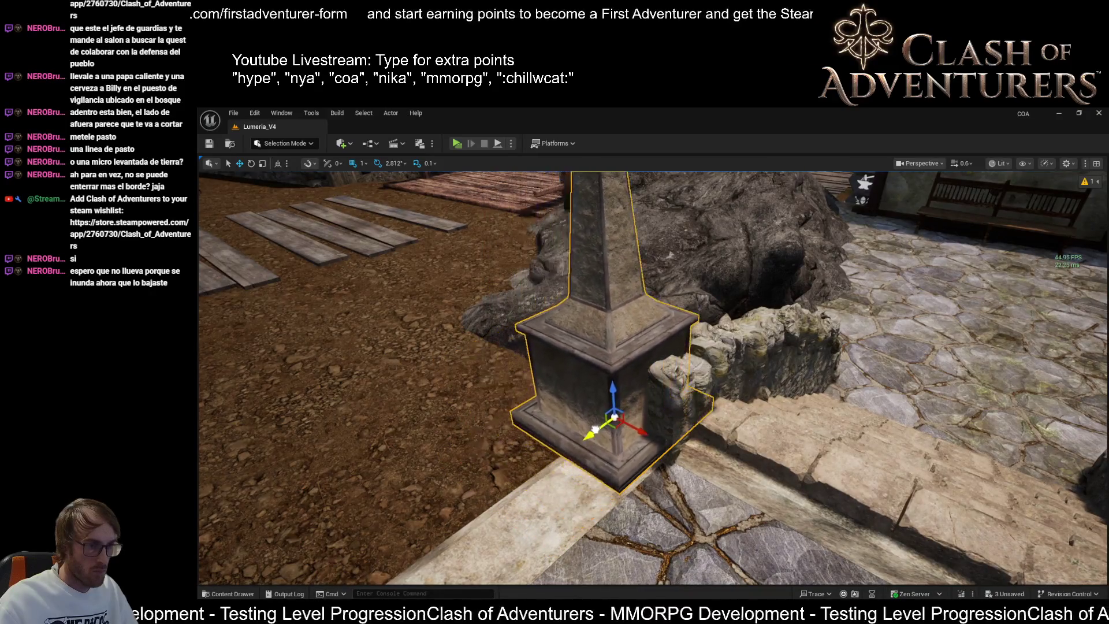
mouse_move(672, 423)
left_mouse_down()
mouse_move(687, 439)
mouse_move(710, 404)
mouse_move(727, 415)
left_mouse_up()
key("ctrl+z")
mouse_move(653, 375)
left_mouse_down()
mouse_move(653, 352)
mouse_move(624, 318)
left_mouse_up()
mouse_move(576, 405)
left_mouse_down()
mouse_move(576, 392)
mouse_move(520, 405)
mouse_move(676, 488)
left_mouse_up()
mouse_move(584, 478)
left_mouse_down()
mouse_move(618, 459)
mouse_move(647, 418)
mouse_move(680, 462)
left_mouse_up()
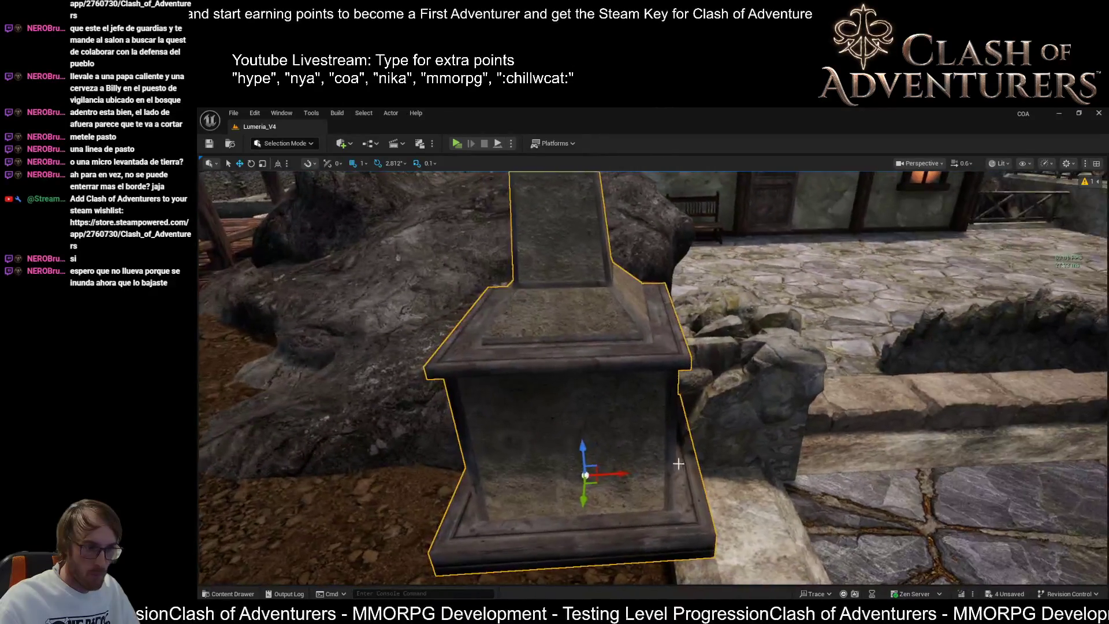
- Frame a close view of the curb and dirt with the well and houses behind
left_click_drag(595, 477, 634, 478)
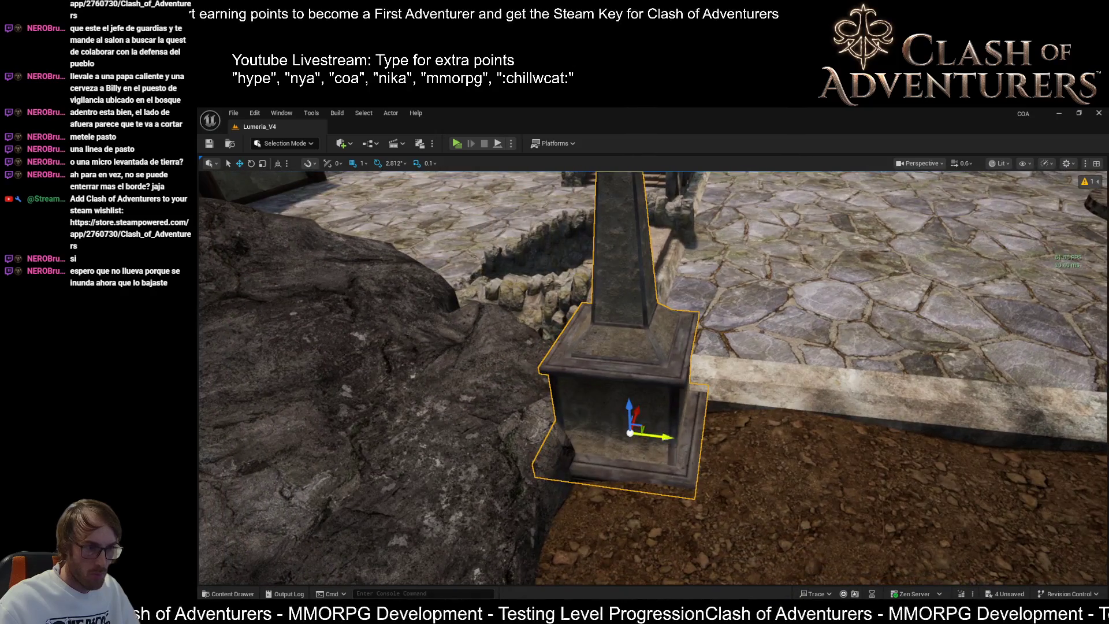
left_click_drag(708, 442, 677, 399)
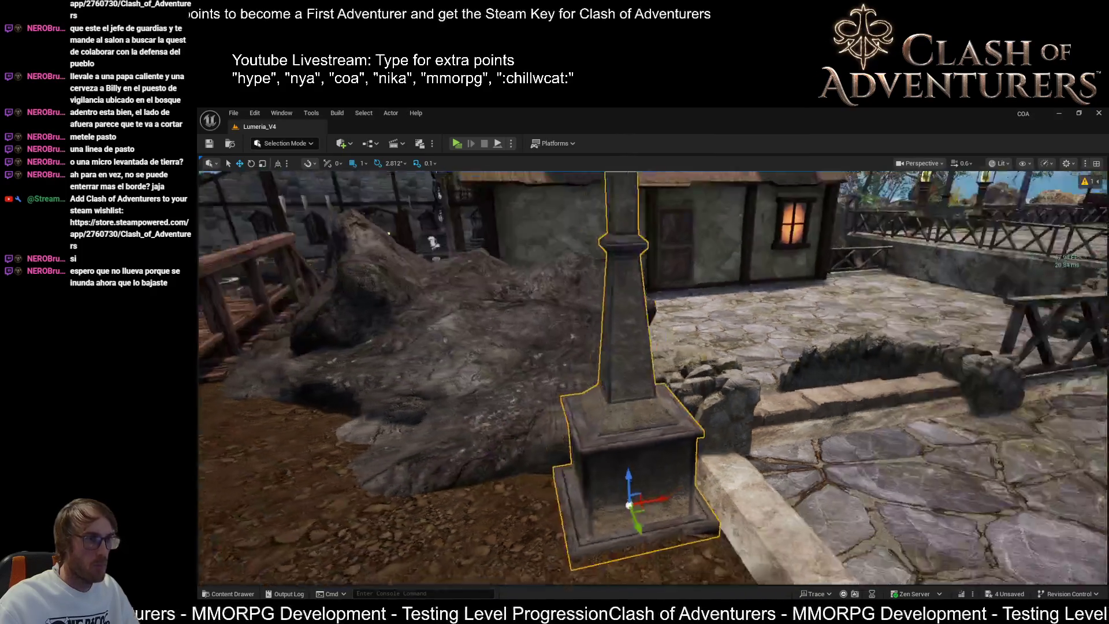
mouse_move(693, 416)
left_mouse_down()
mouse_move(762, 404)
mouse_move(762, 462)
left_mouse_up()
mouse_move(672, 495)
left_mouse_down()
mouse_move(671, 480)
mouse_move(671, 495)
left_mouse_up()
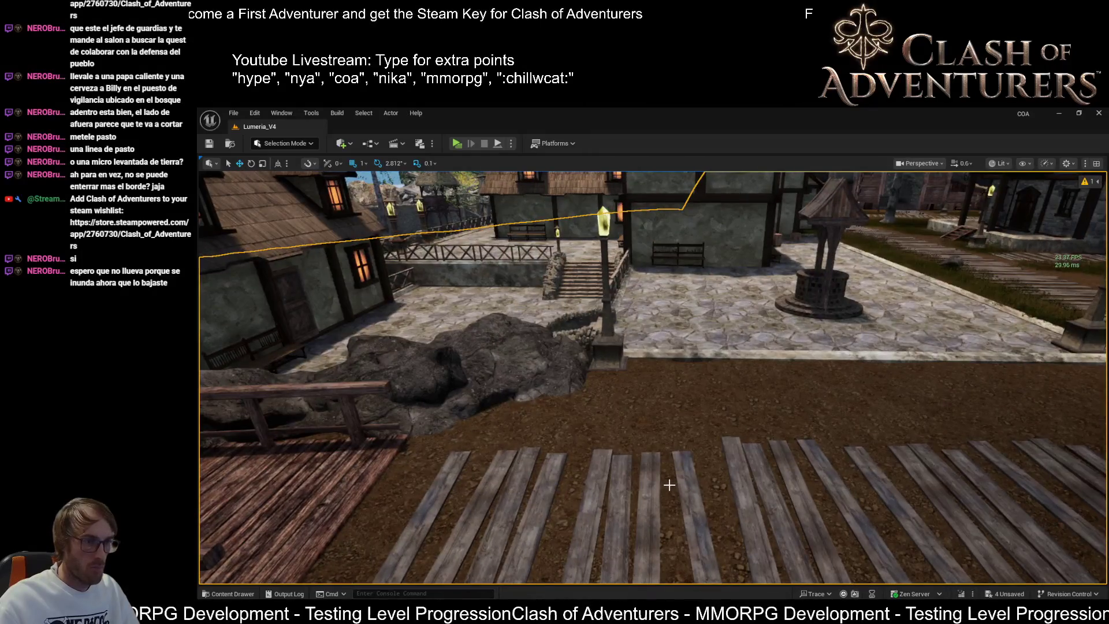
scroll(662, 422, "down", 4)
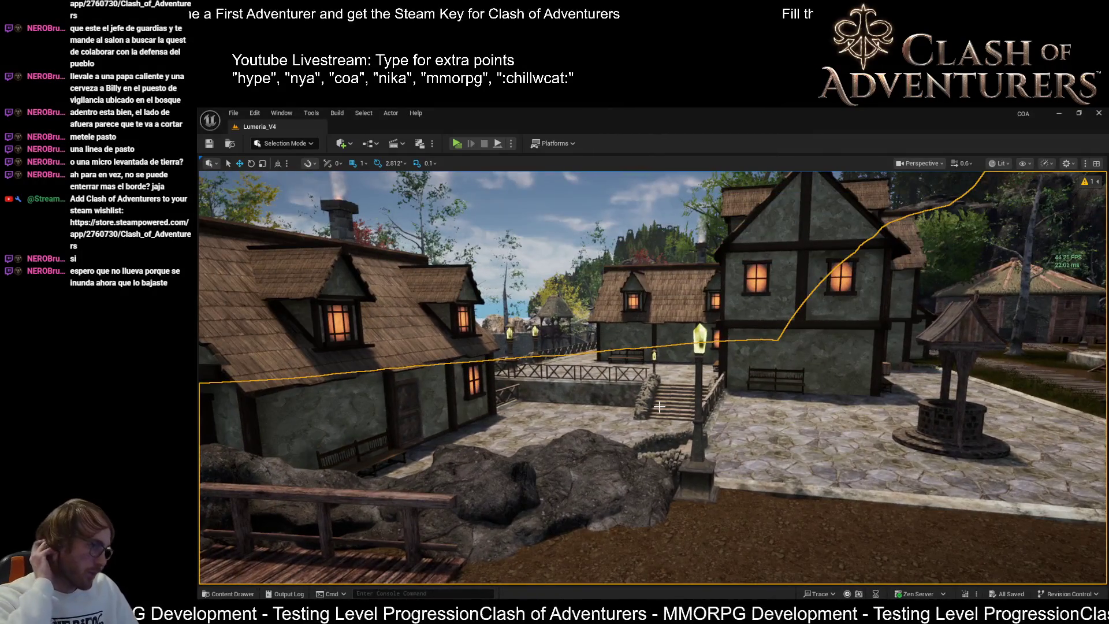
mouse_move(659, 407)
left_mouse_down()
mouse_move(705, 403)
mouse_move(627, 409)
mouse_move(809, 434)
mouse_move(711, 418)
mouse_move(674, 391)
mouse_move(584, 364)
mouse_move(597, 364)
left_mouse_up()
key("shift+2")
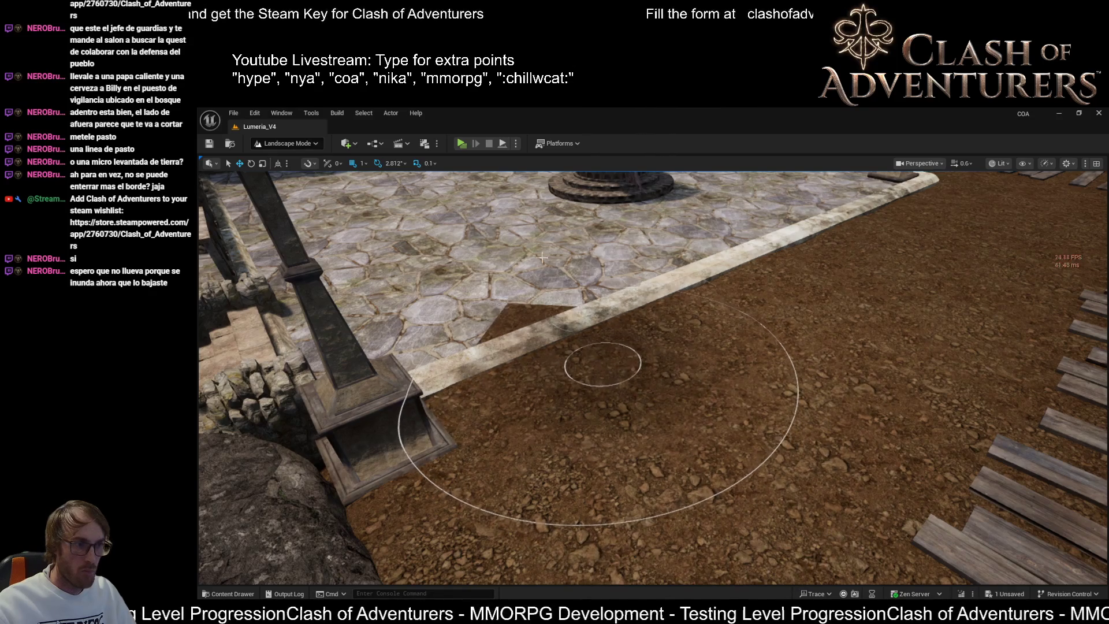
- Lower the dirt just below the plaza curb, undoing two strokes that raised it over
left_click_drag(508, 306, 531, 323)
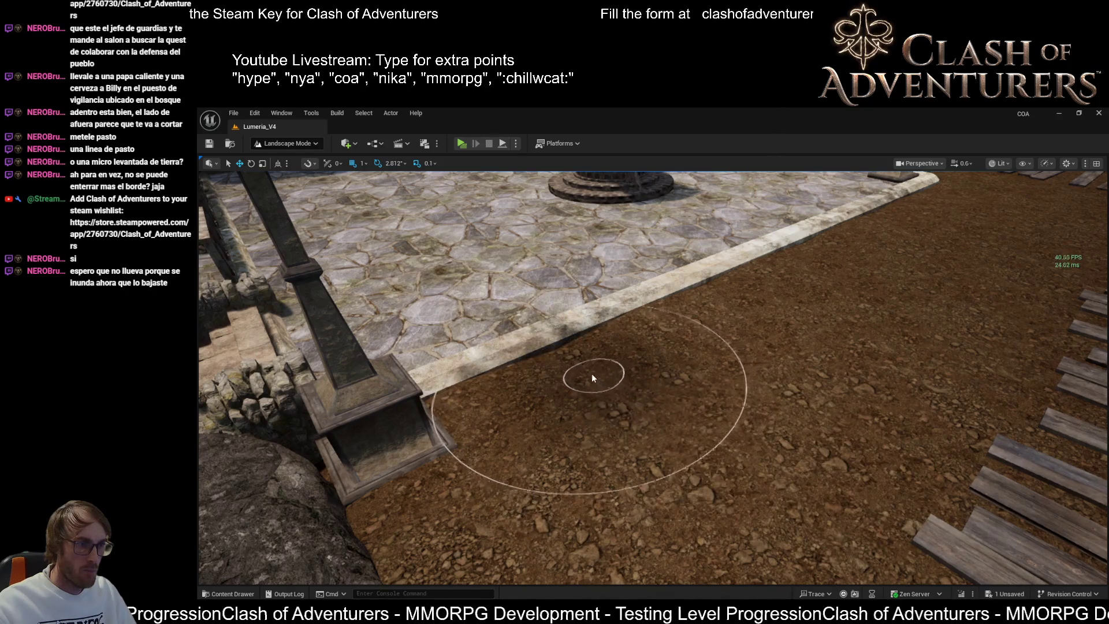
left_click_drag(573, 369, 486, 279)
key("ctrl+z")
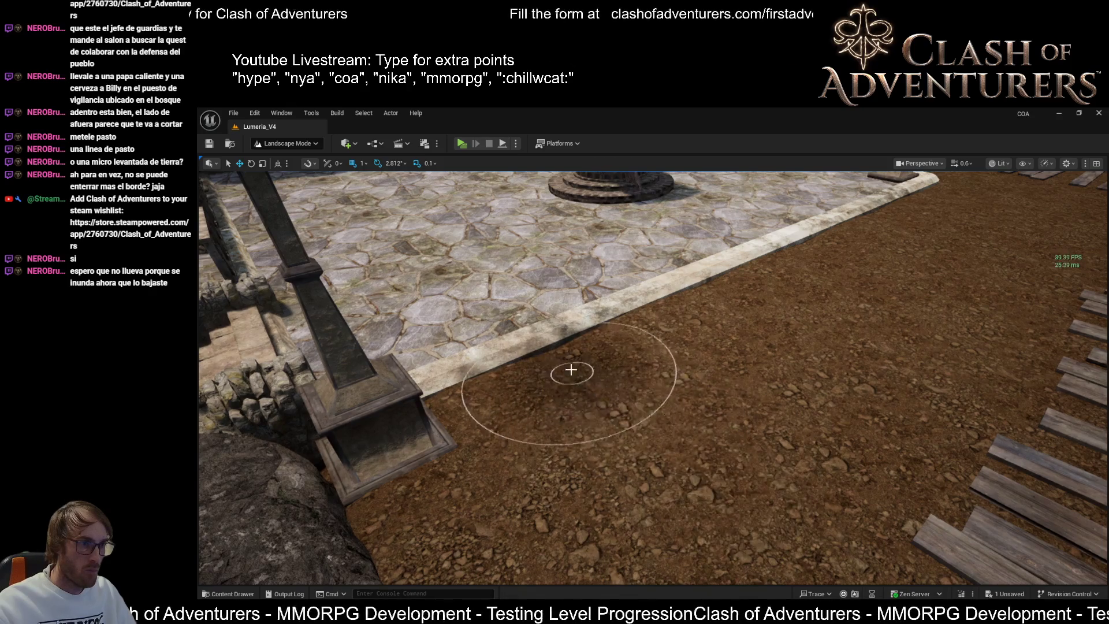
mouse_move(588, 347)
left_mouse_down()
mouse_move(546, 341)
mouse_move(549, 352)
mouse_move(537, 340)
mouse_move(618, 376)
left_mouse_up()
key("ctrl+z")
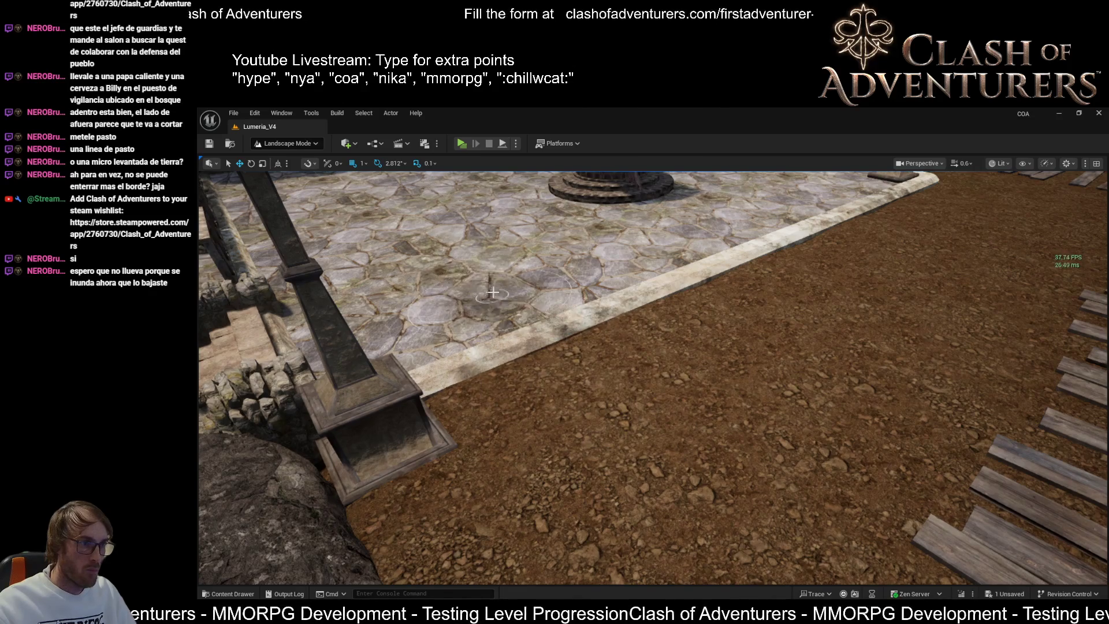
left_click_drag(596, 369, 562, 340)
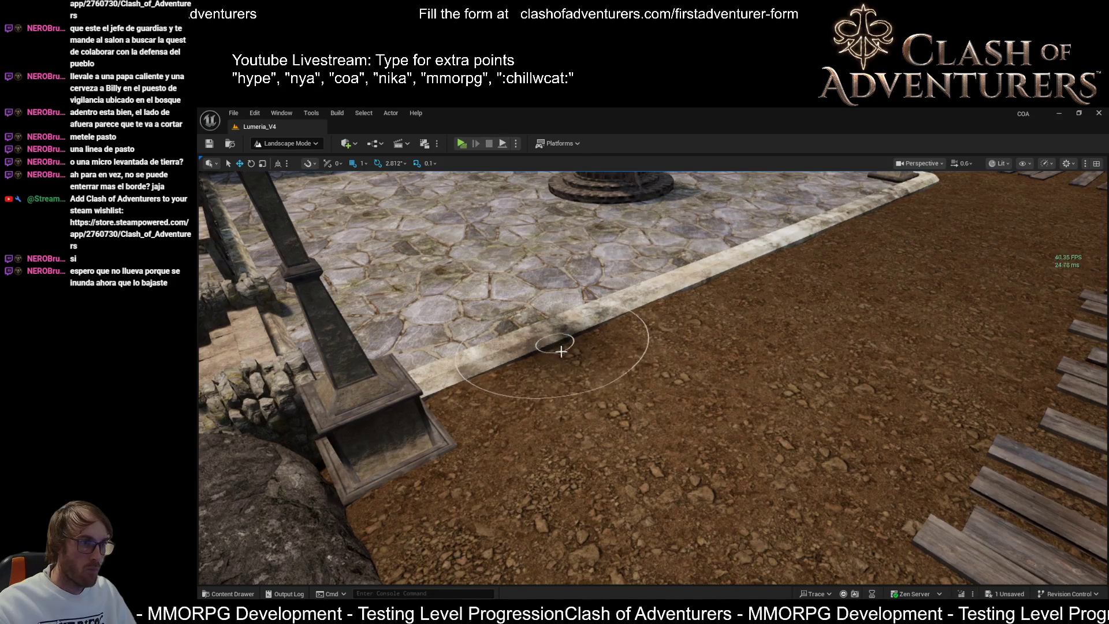
- Leave Landscape Mode and pull the view back to the well and village
left_click_drag(672, 440, 743, 372)
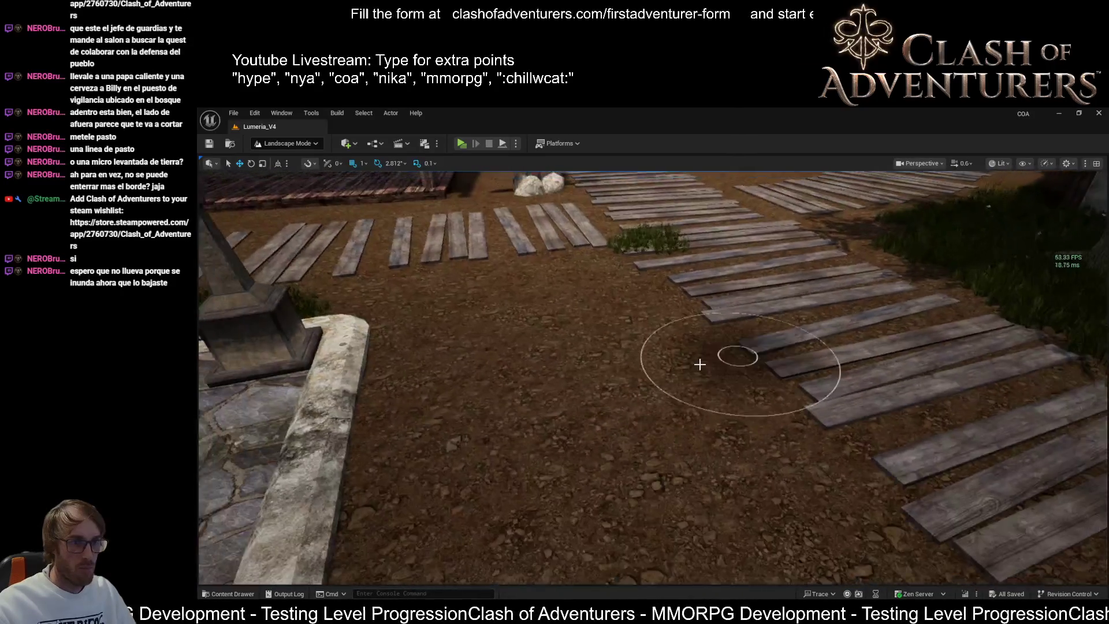
key("shift+1")
mouse_move(653, 375)
left_mouse_down()
mouse_move(618, 379)
mouse_move(609, 347)
mouse_move(606, 369)
mouse_move(543, 347)
mouse_move(456, 356)
left_mouse_up()
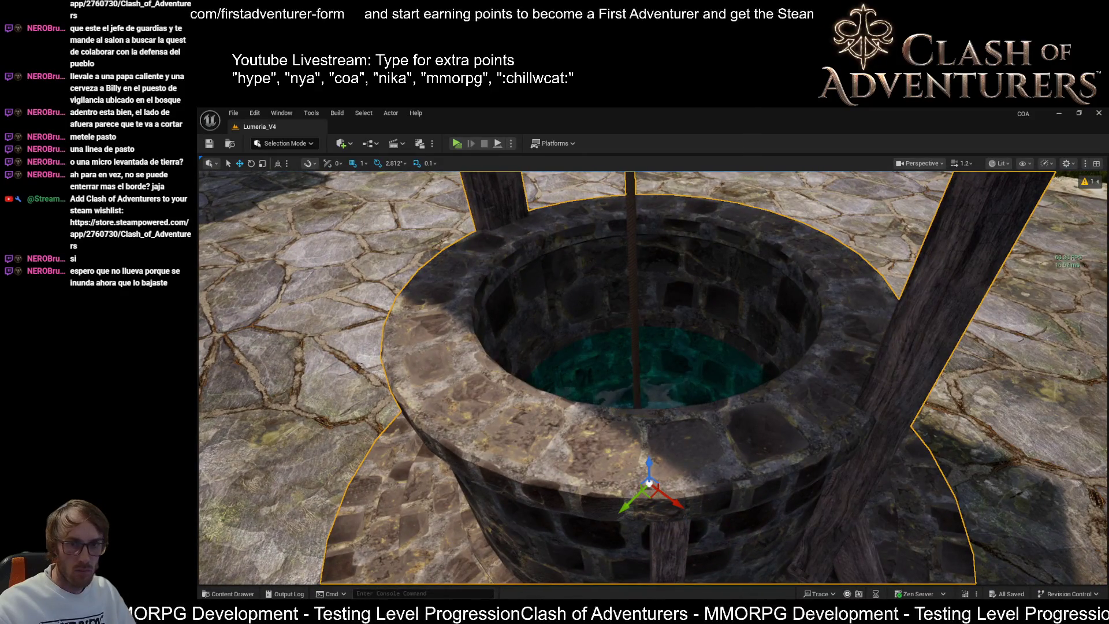
- Move the well down-right across the plaza and rotate it to a new heading
scroll(668, 430, "down", 5)
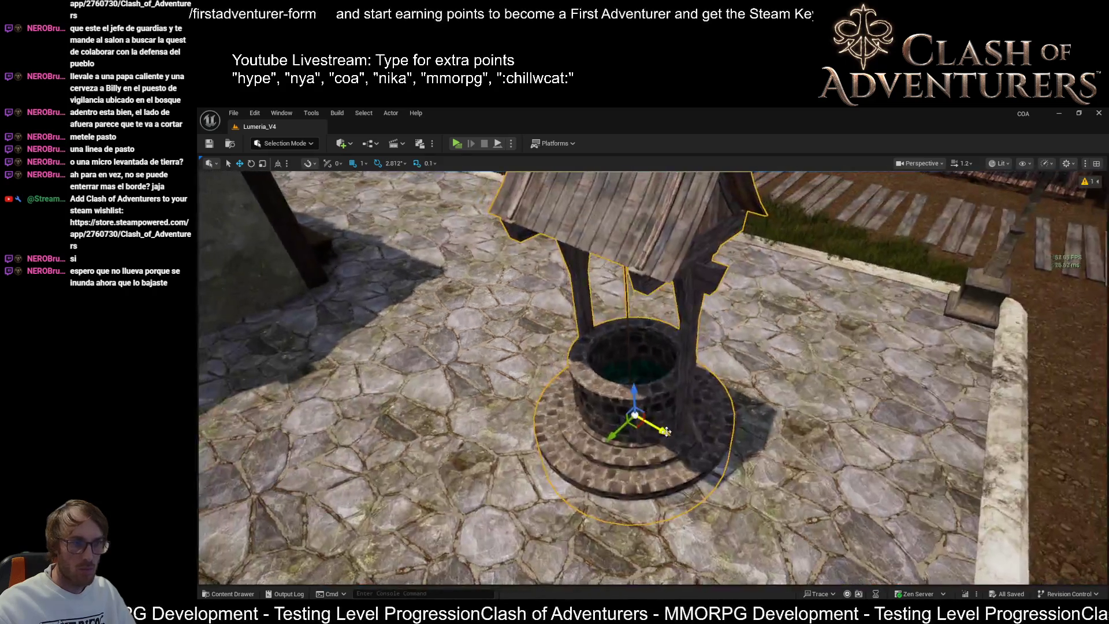
mouse_move(667, 431)
left_mouse_down()
mouse_move(491, 325)
mouse_move(602, 412)
mouse_move(690, 424)
left_mouse_up()
scroll(752, 422, "down", 5)
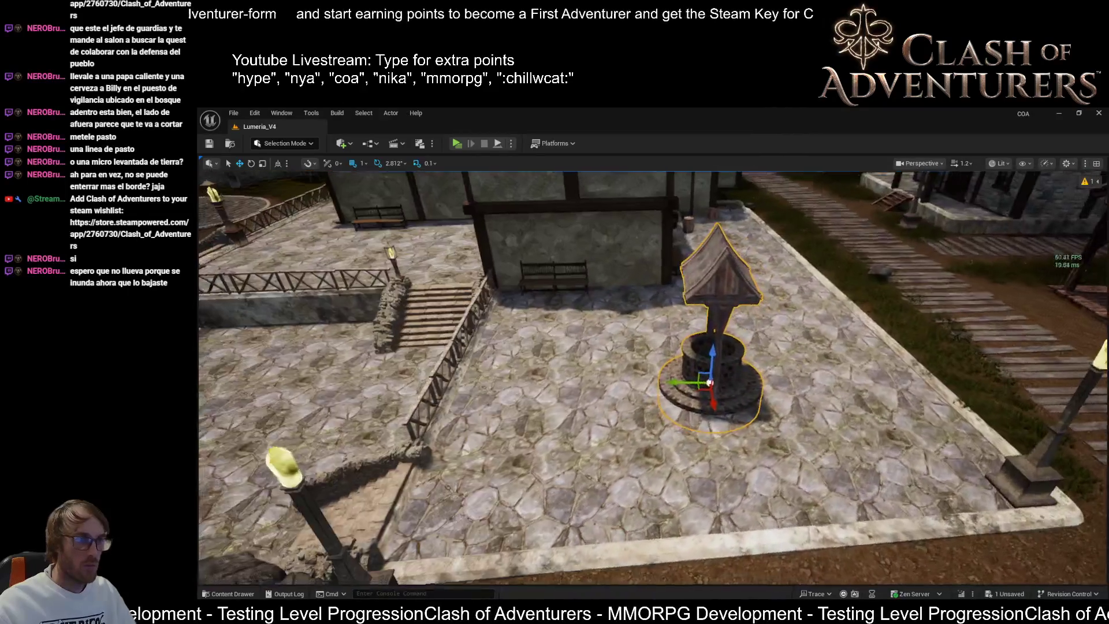
scroll(753, 422, "down", 5)
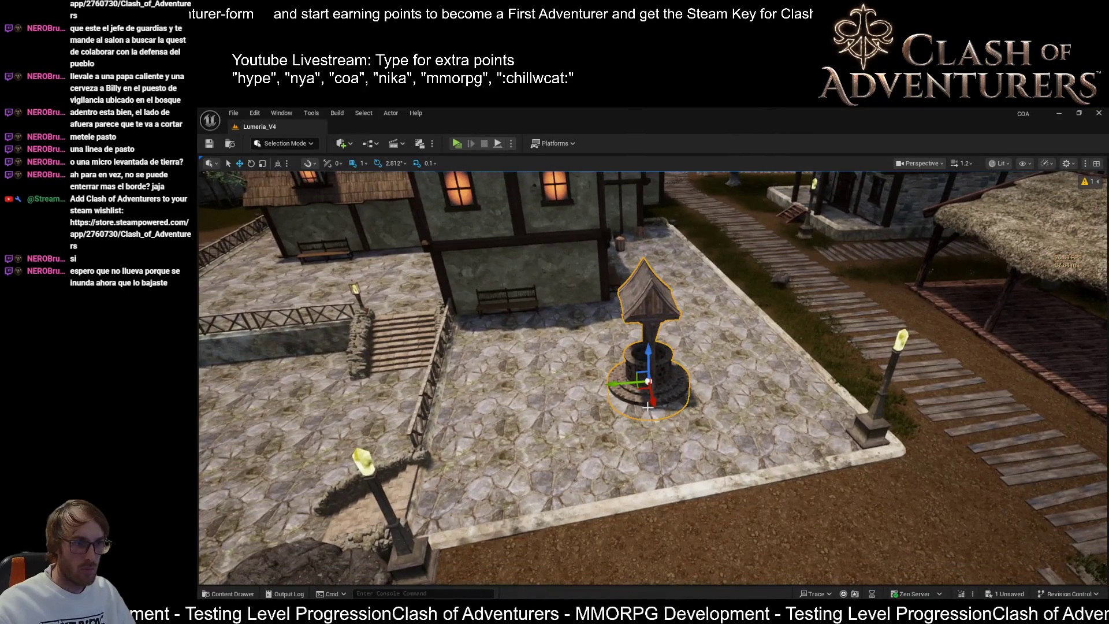
mouse_move(647, 409)
left_mouse_down()
mouse_move(639, 498)
mouse_move(900, 471)
mouse_move(842, 464)
mouse_move(719, 485)
mouse_move(696, 512)
mouse_move(664, 384)
mouse_move(628, 376)
mouse_move(653, 393)
left_mouse_up()
left_click_drag(698, 399, 675, 407)
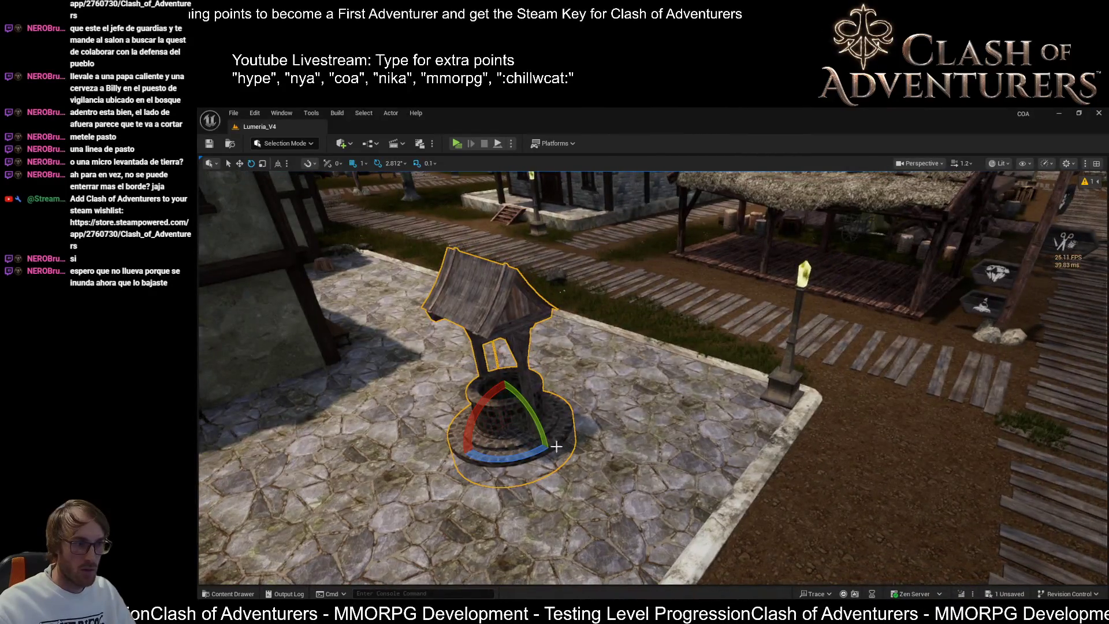
- Move the well toward the lower right of the square, frame it, and open the stone platform's menu
key("w")
mouse_move(523, 442)
left_mouse_down()
mouse_move(699, 569)
mouse_move(866, 407)
mouse_move(854, 453)
mouse_move(886, 465)
mouse_move(693, 439)
mouse_move(705, 473)
mouse_move(757, 445)
mouse_move(733, 416)
mouse_move(716, 342)
mouse_move(520, 306)
mouse_move(238, 414)
left_mouse_up()
key("f")
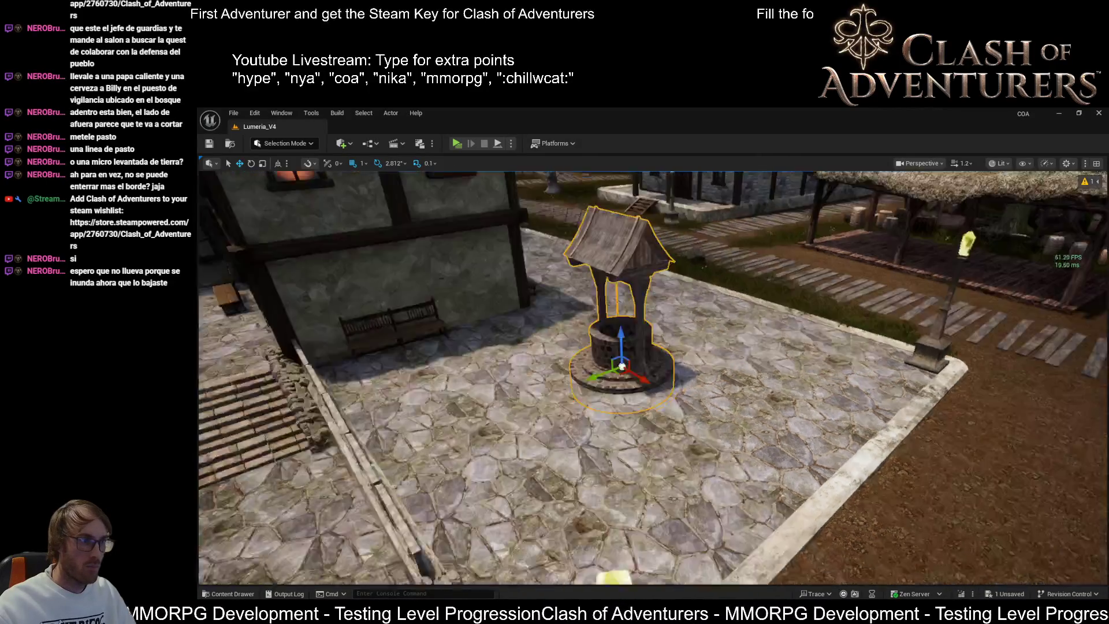
key("e")
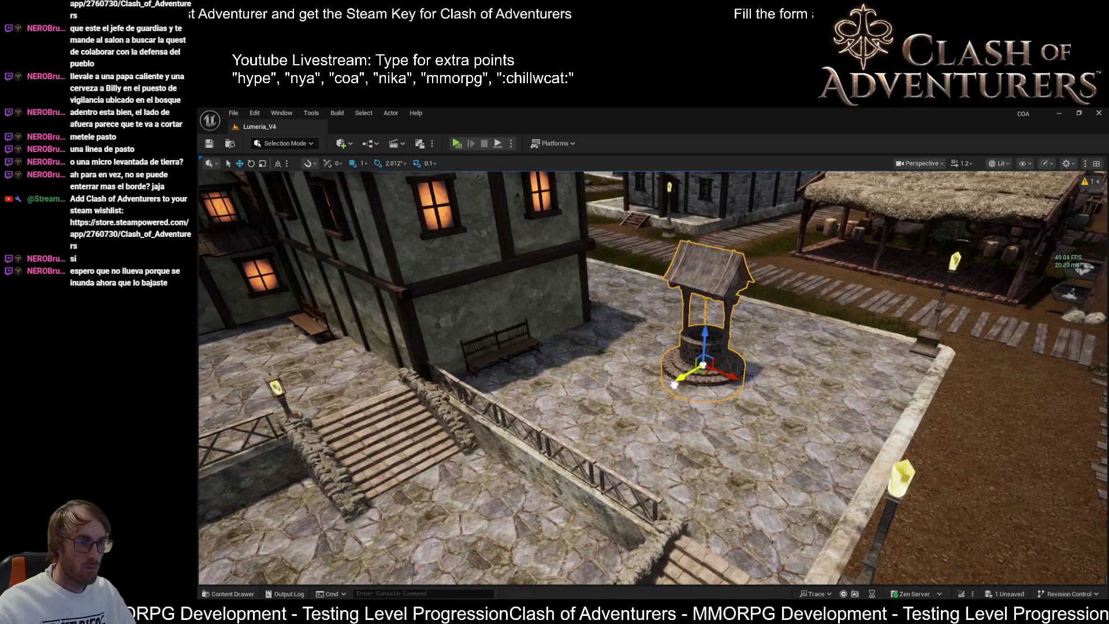
left_click_drag(717, 393, 710, 395)
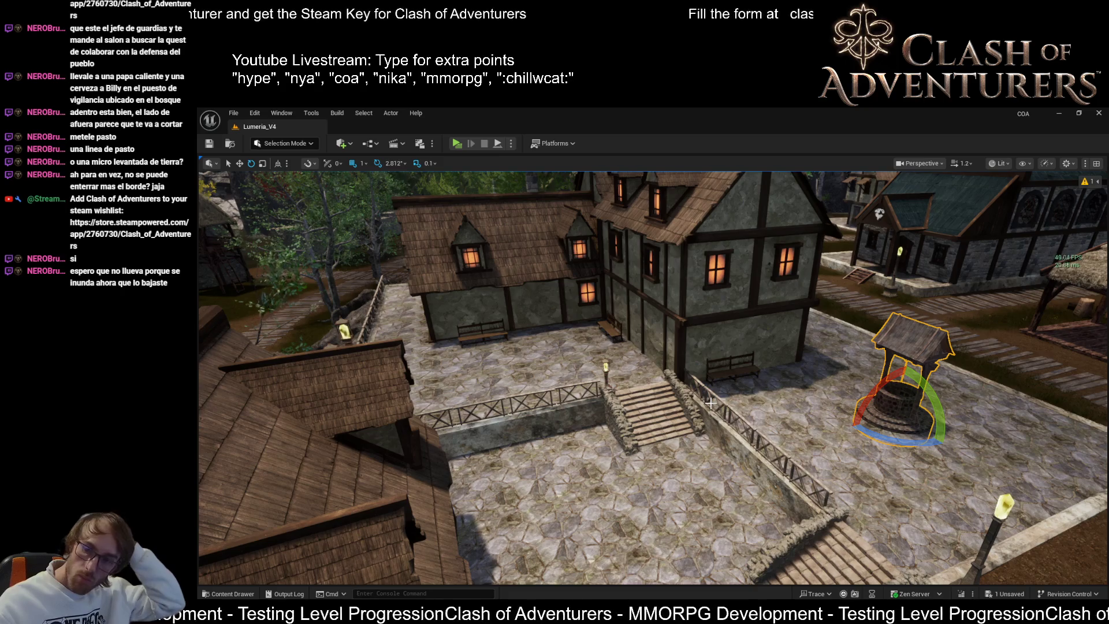
right_click(984, 380)
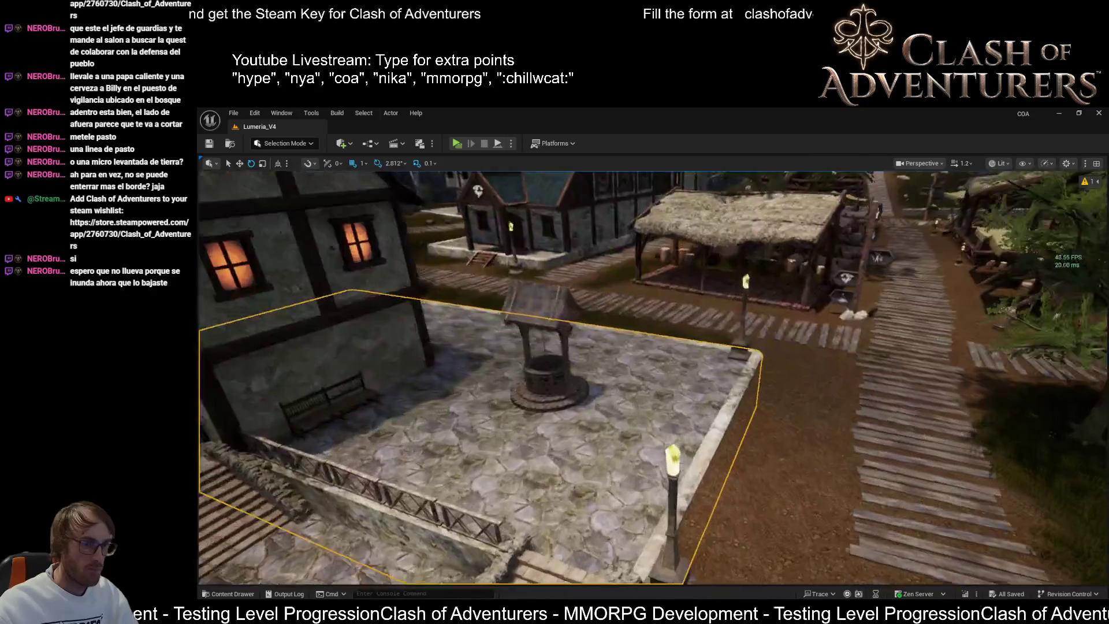
left_click_drag(773, 378, 773, 378)
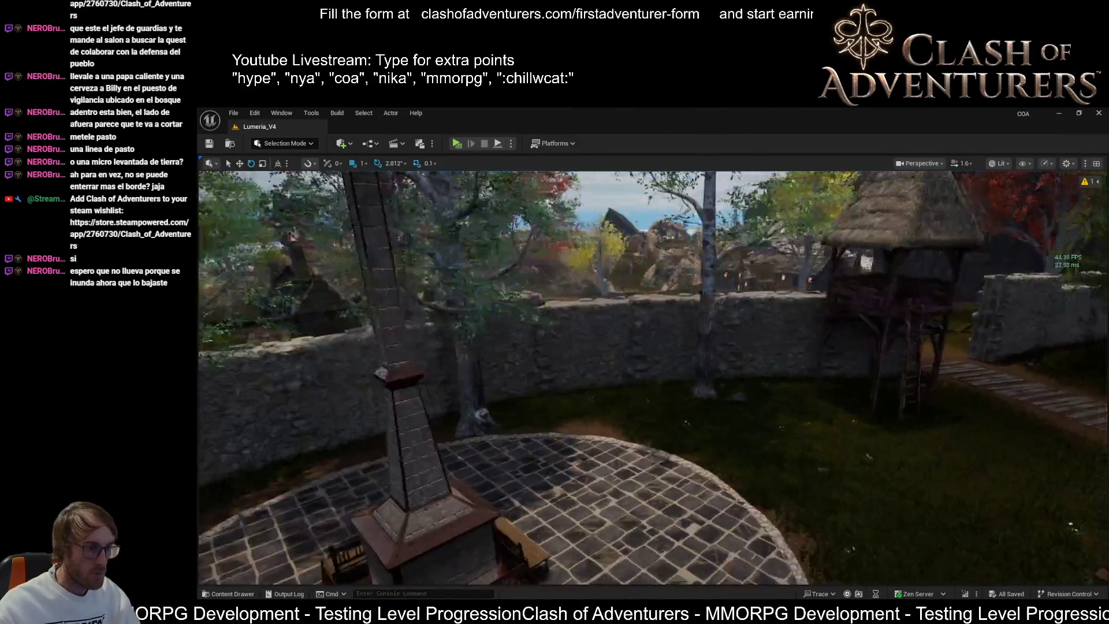
- Fly along the castle wall, past the lamp post and well to the market stalls, then along the houses and stone terrace
left_click_drag(653, 376, 710, 376)
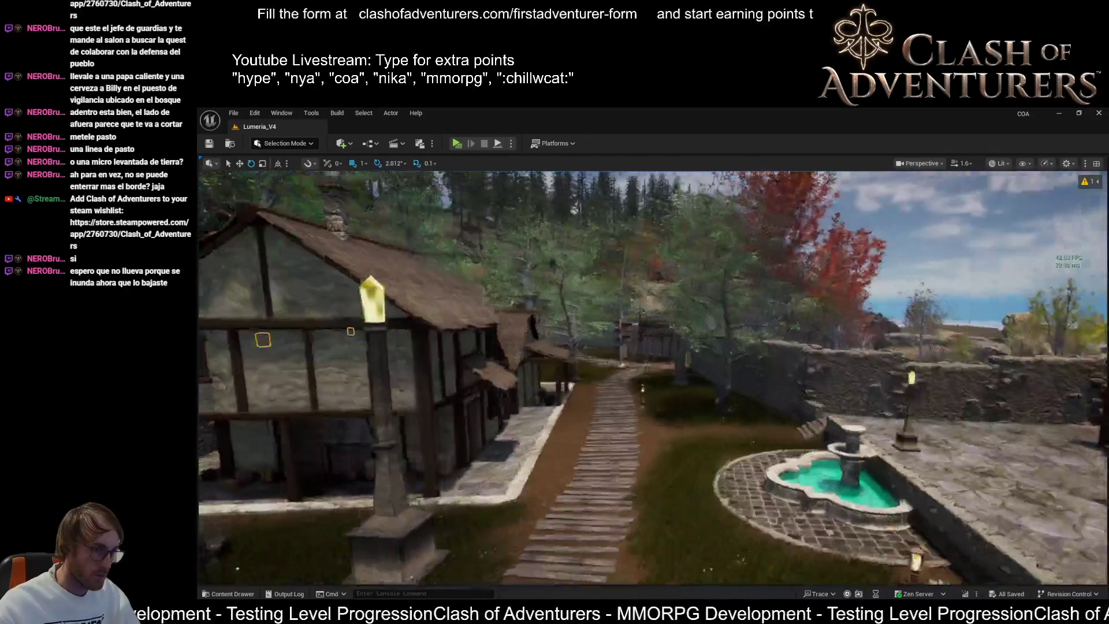
mouse_move(653, 375)
left_mouse_down()
mouse_move(594, 376)
mouse_move(595, 317)
left_mouse_up()
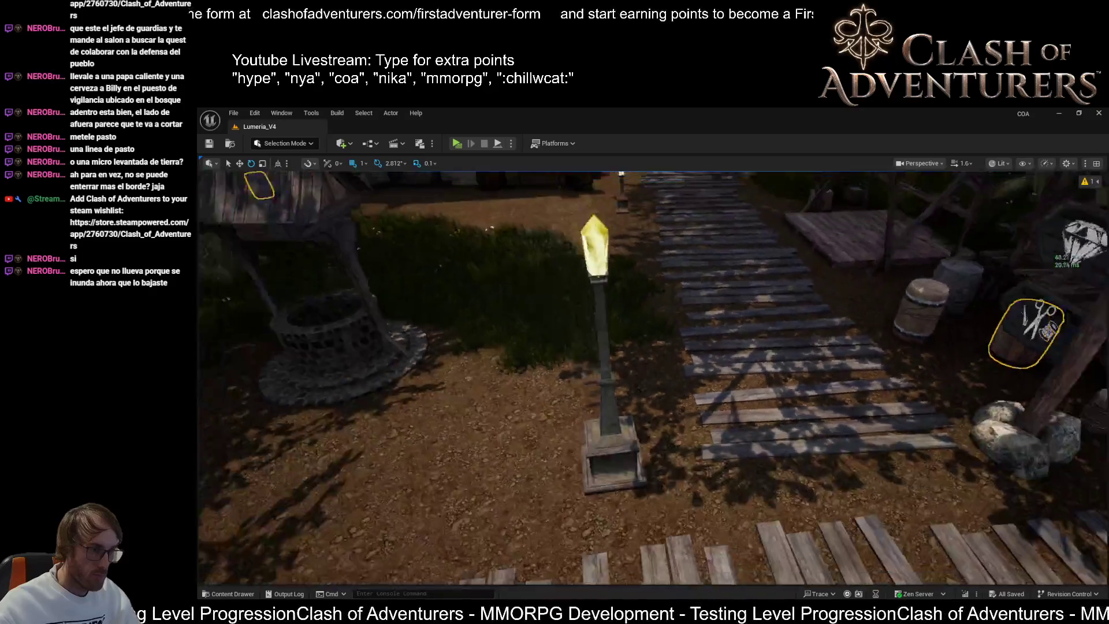
left_click_drag(652, 375, 595, 387)
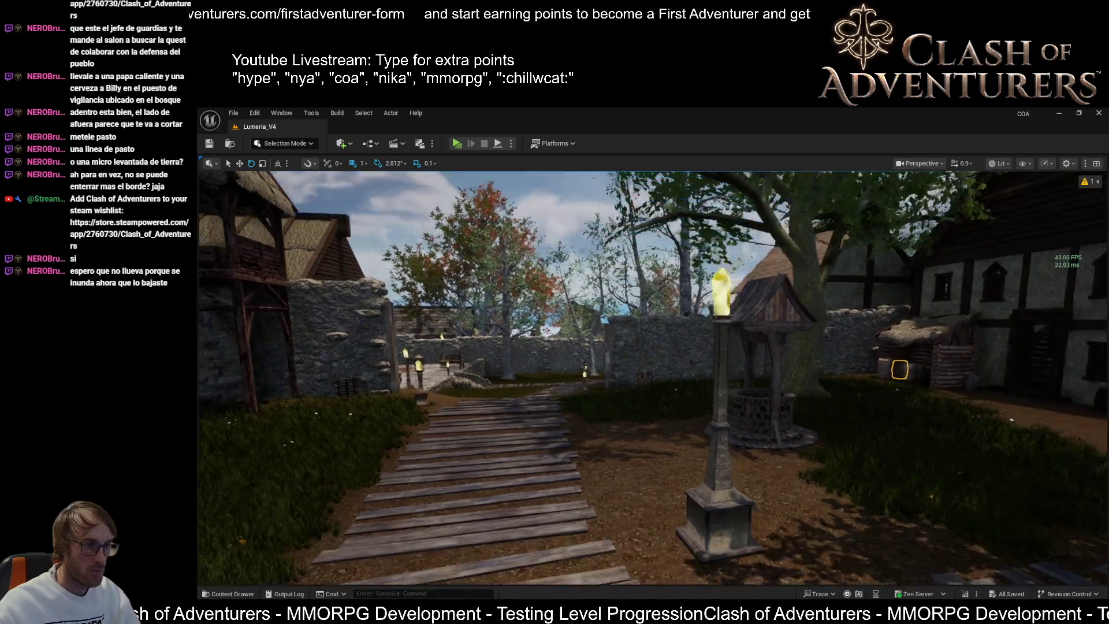
left_click_drag(693, 406, 740, 406)
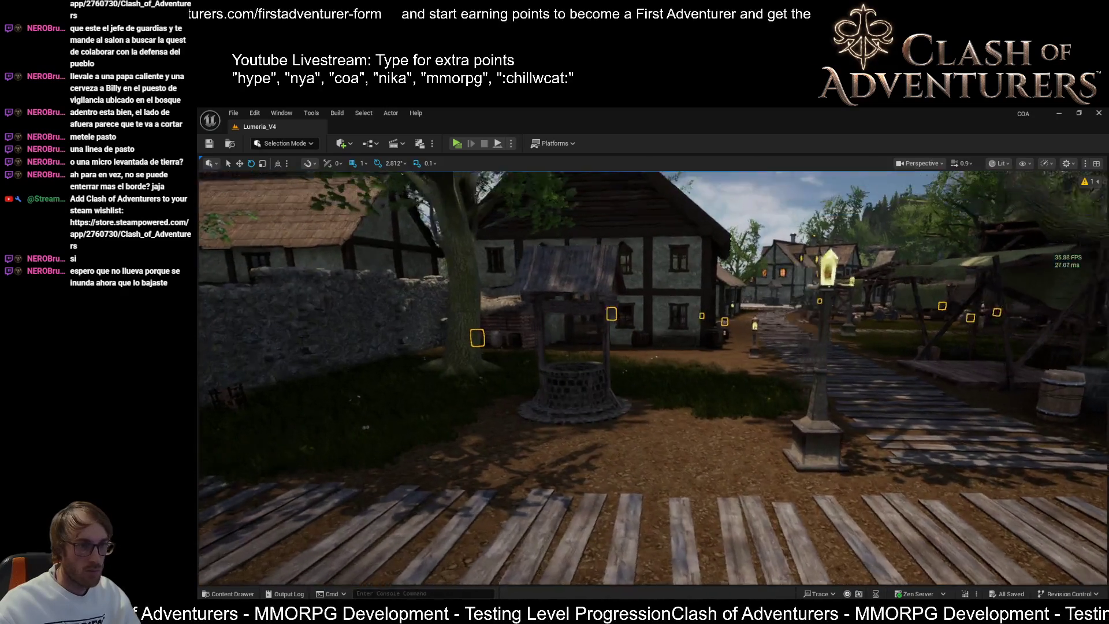
left_click_drag(920, 472, 919, 439)
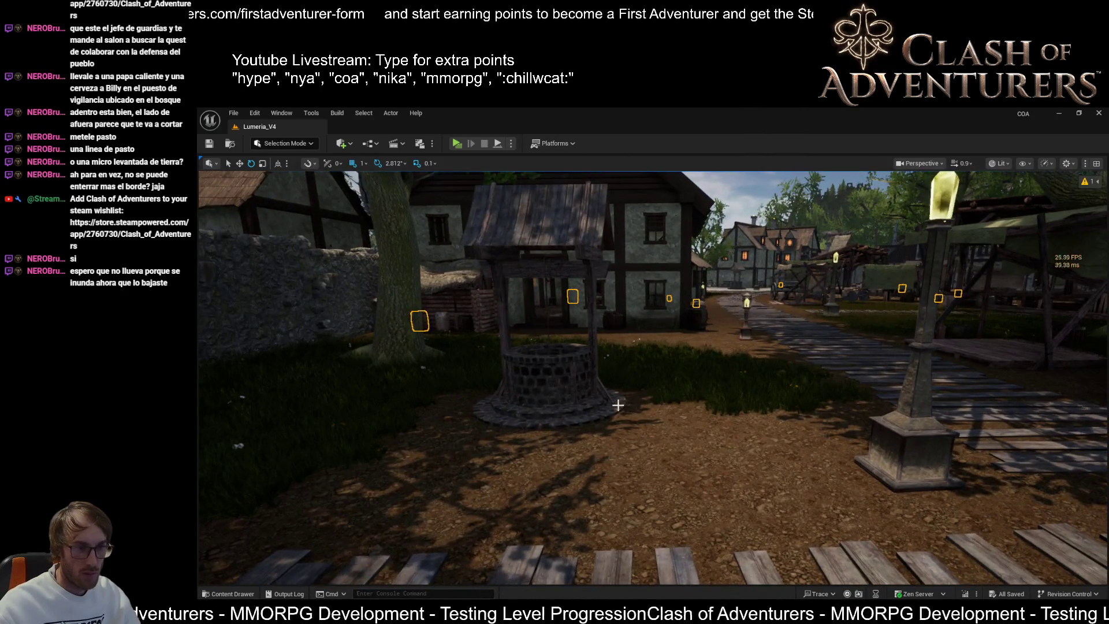
left_click_drag(681, 512, 753, 496)
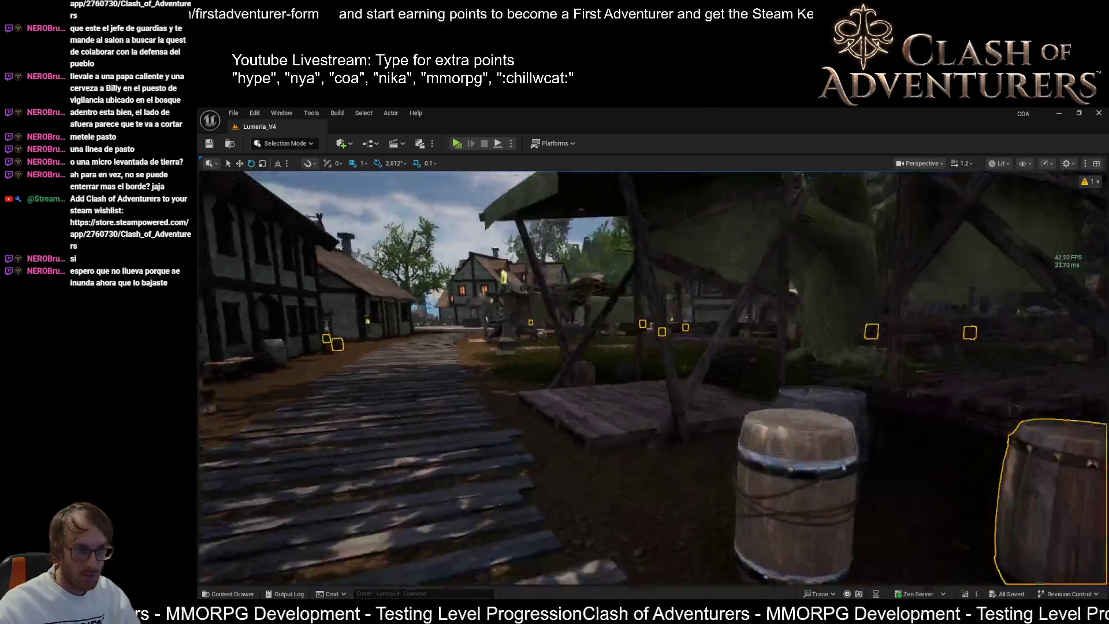
left_click_drag(652, 375, 520, 375)
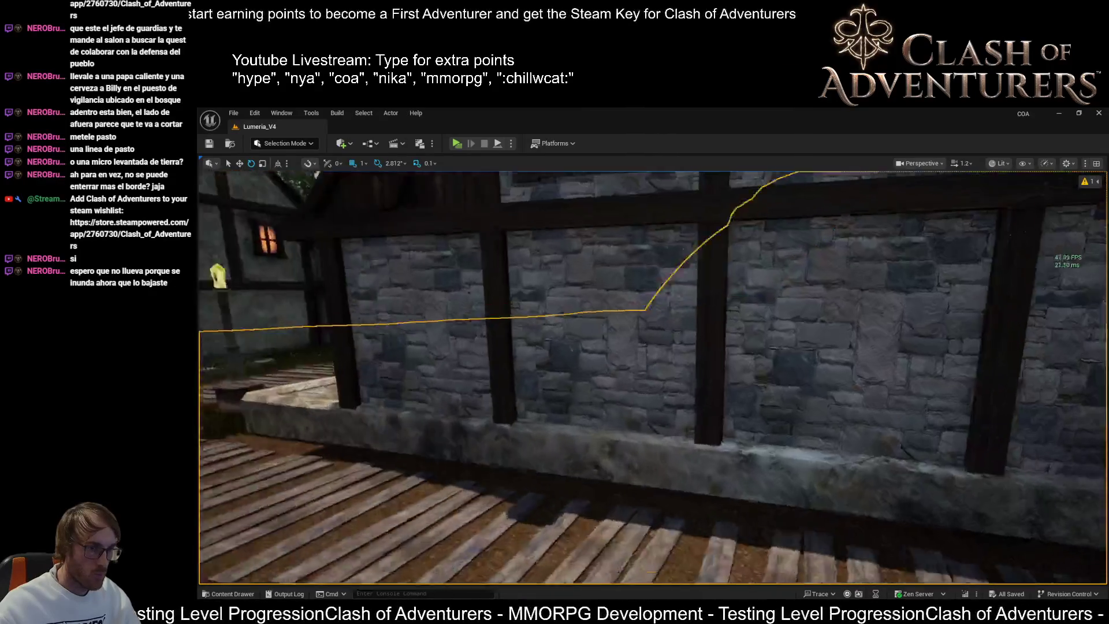
key("a")
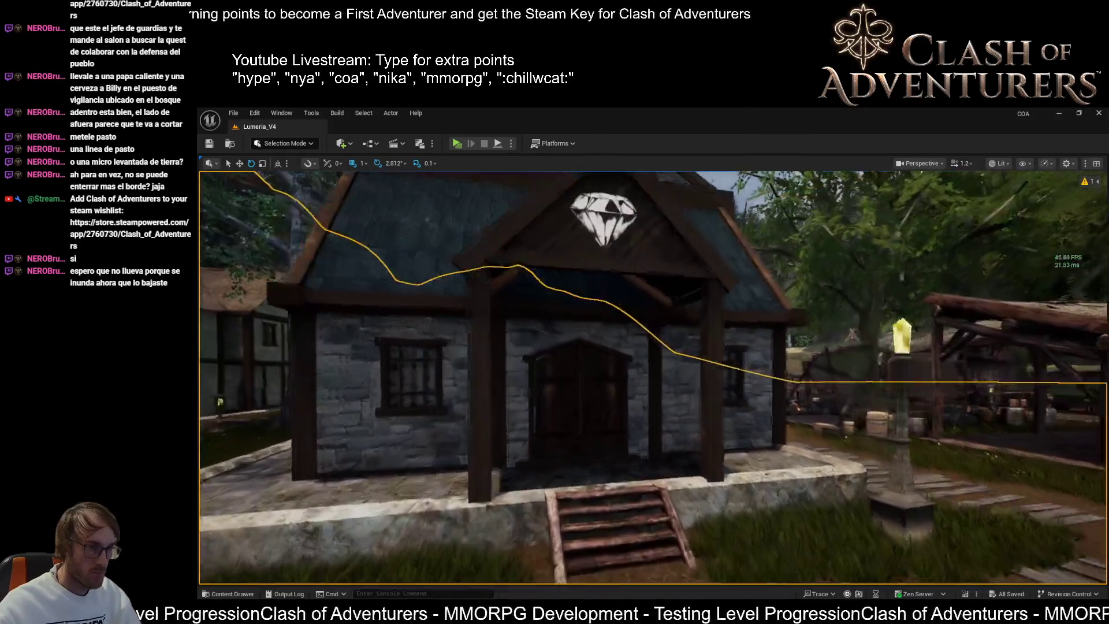
key("a")
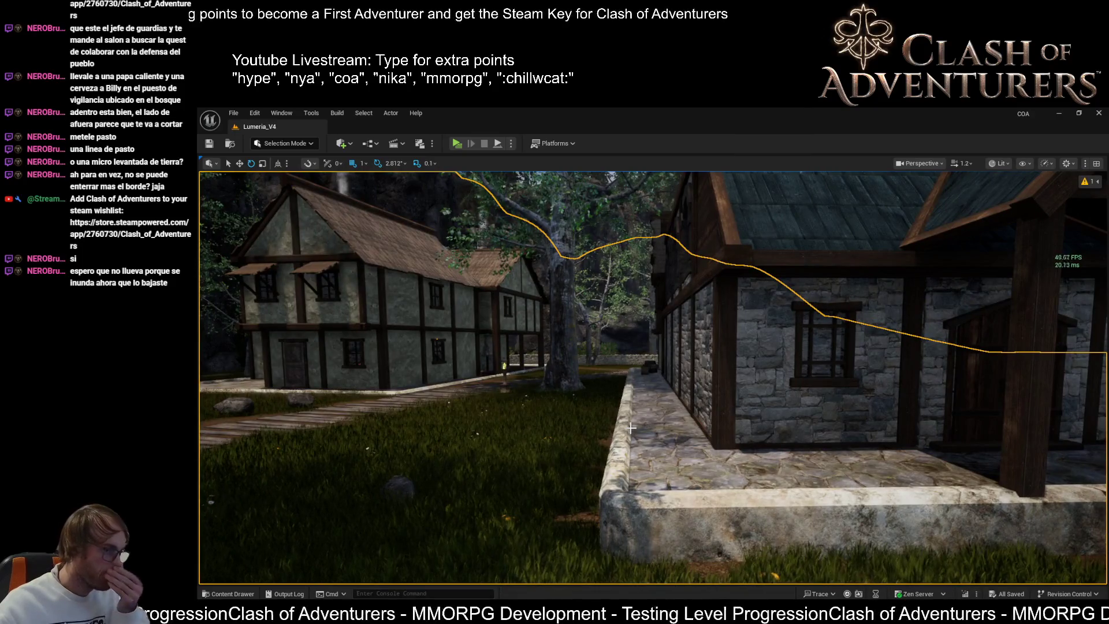
key("w")
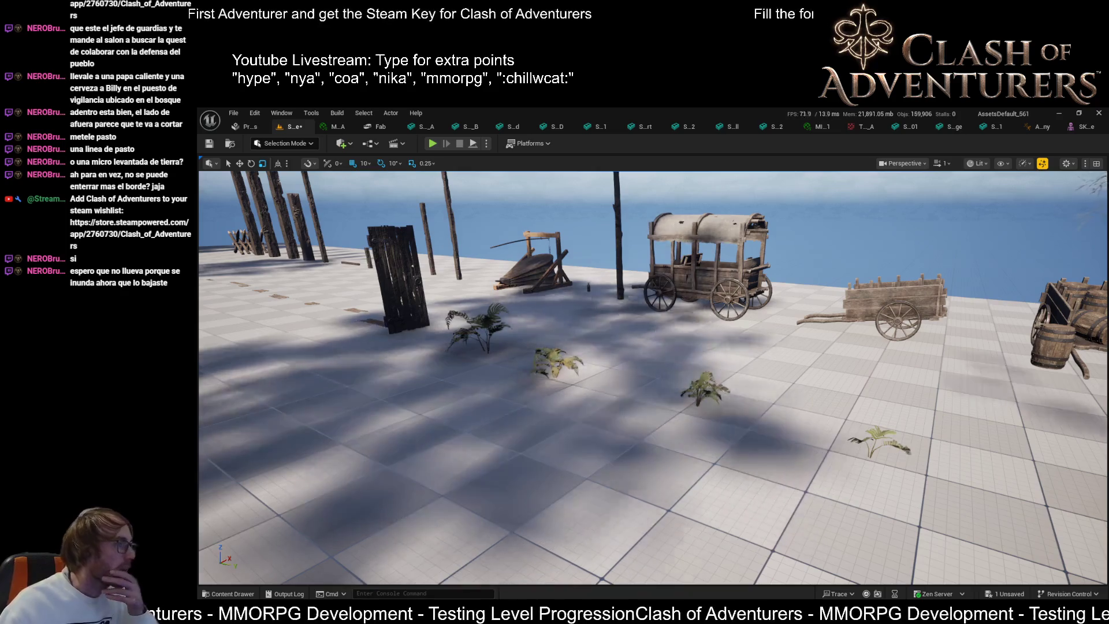
- Frame and orbit the wooden cart, switching the viewport from Wireframe to Lit shading
key("f")
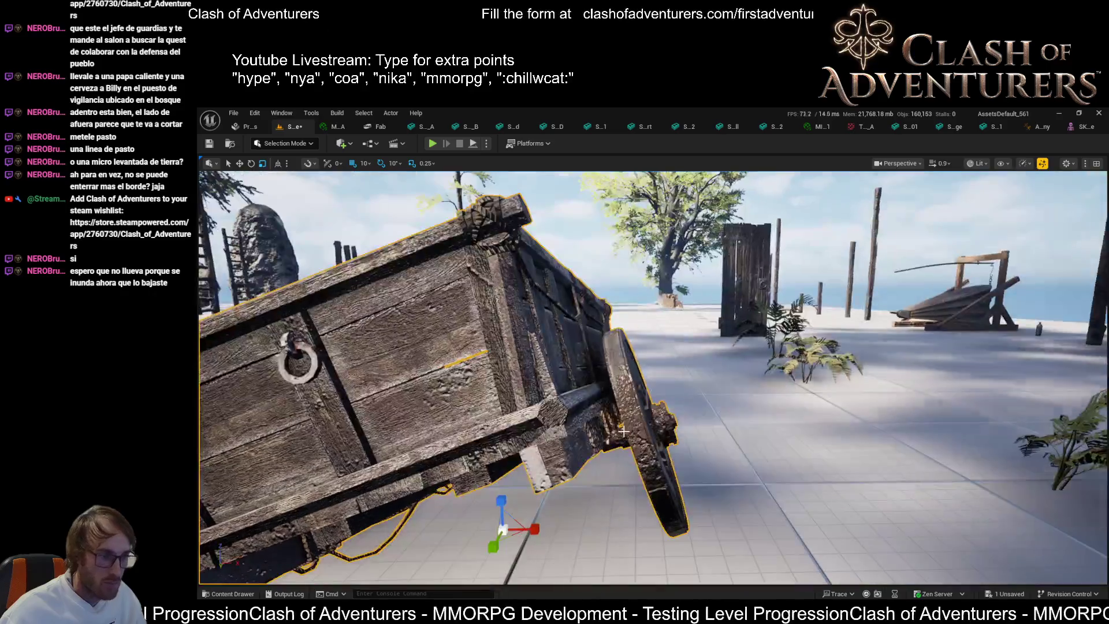
key("alt+2")
left_click_drag(623, 431, 433, 425)
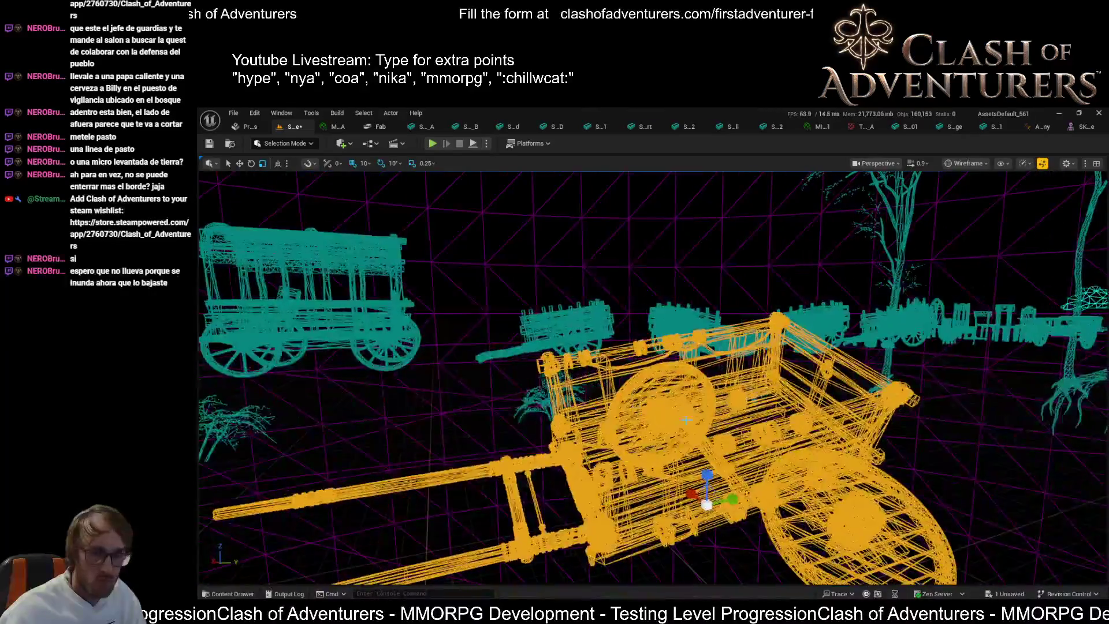
key("alt+4")
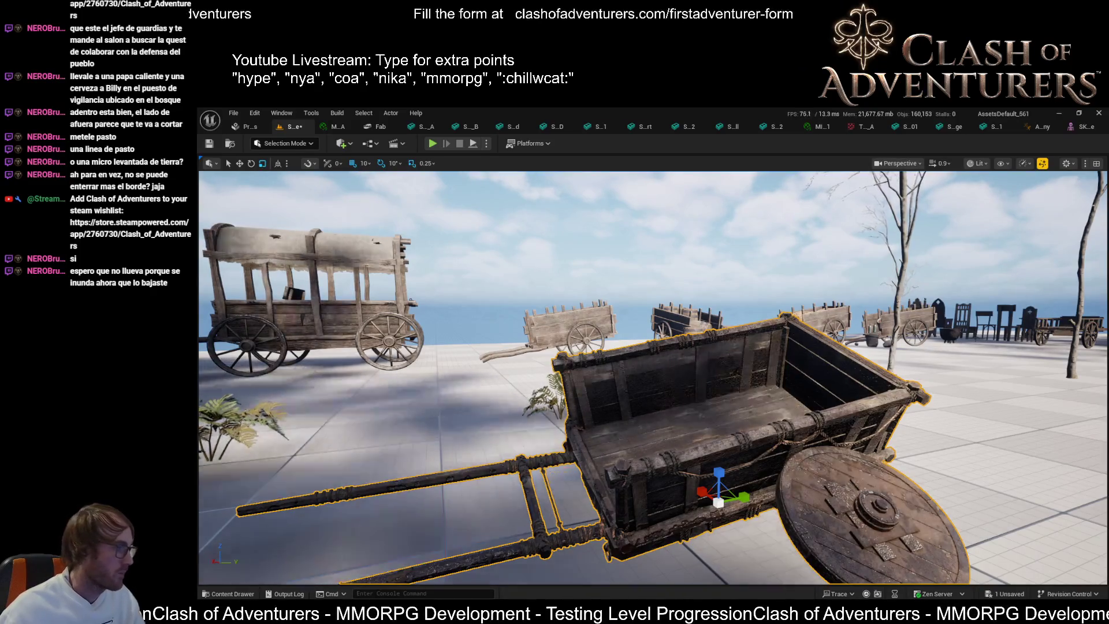
scroll(652, 375, "down", 5)
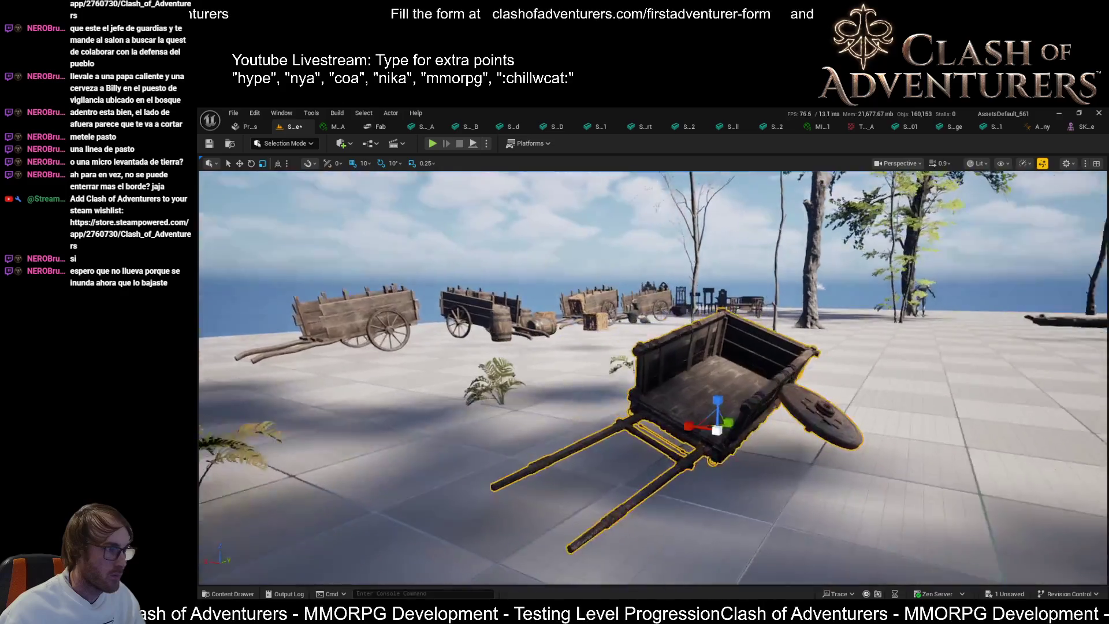
scroll(652, 375, "down", 3)
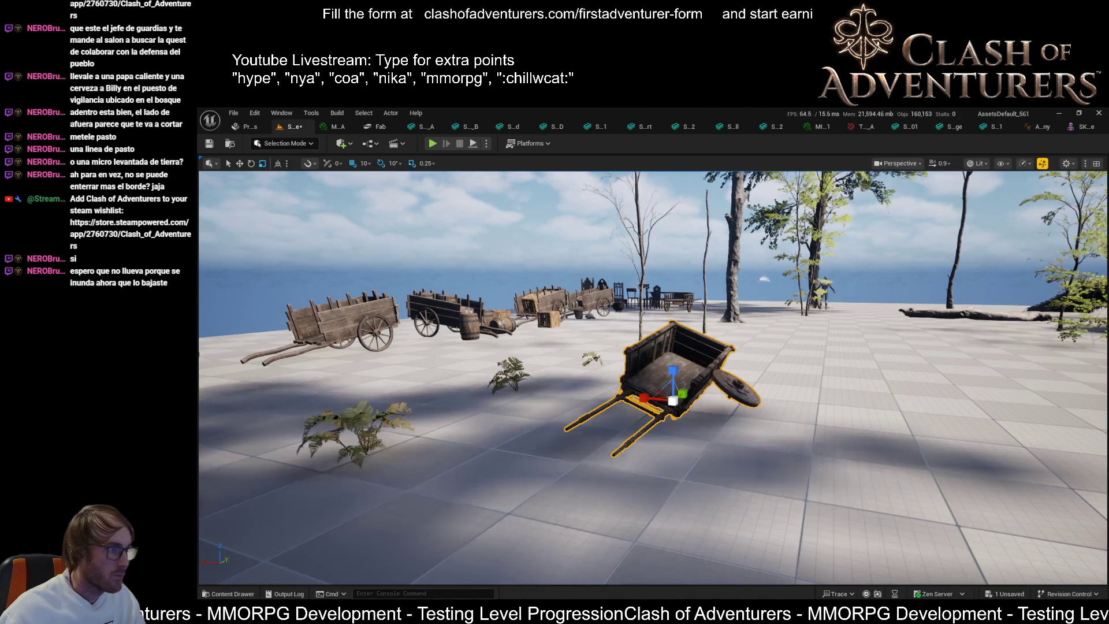
- Place a watchtower next to the cart, frame it, then delete it
left_click(809, 346)
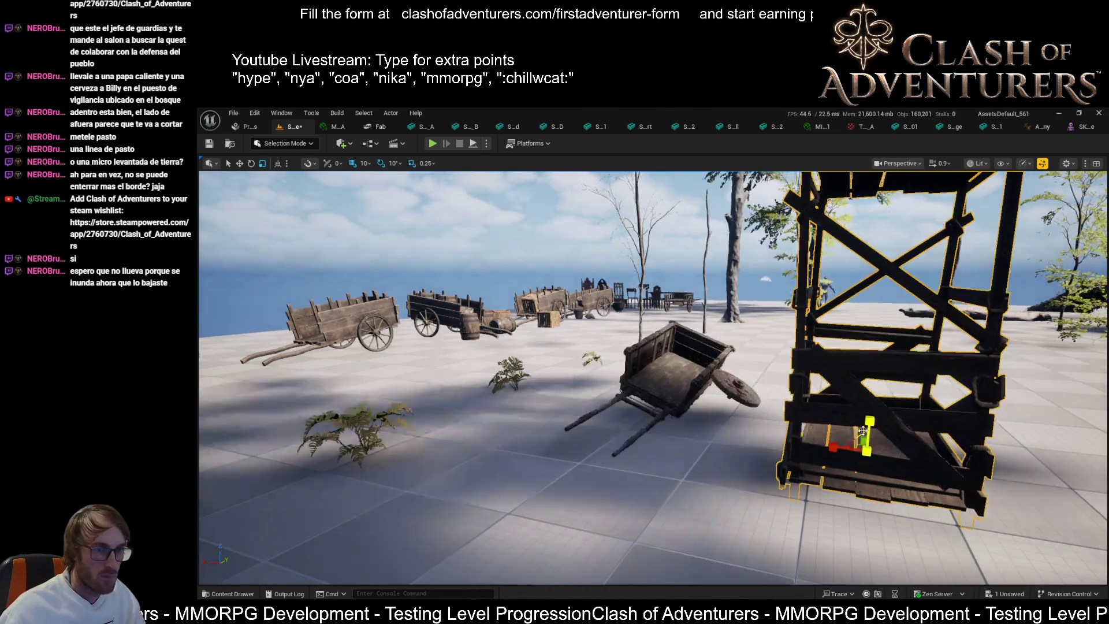
key("f")
left_click_drag(636, 375, 543, 352)
key("Delete")
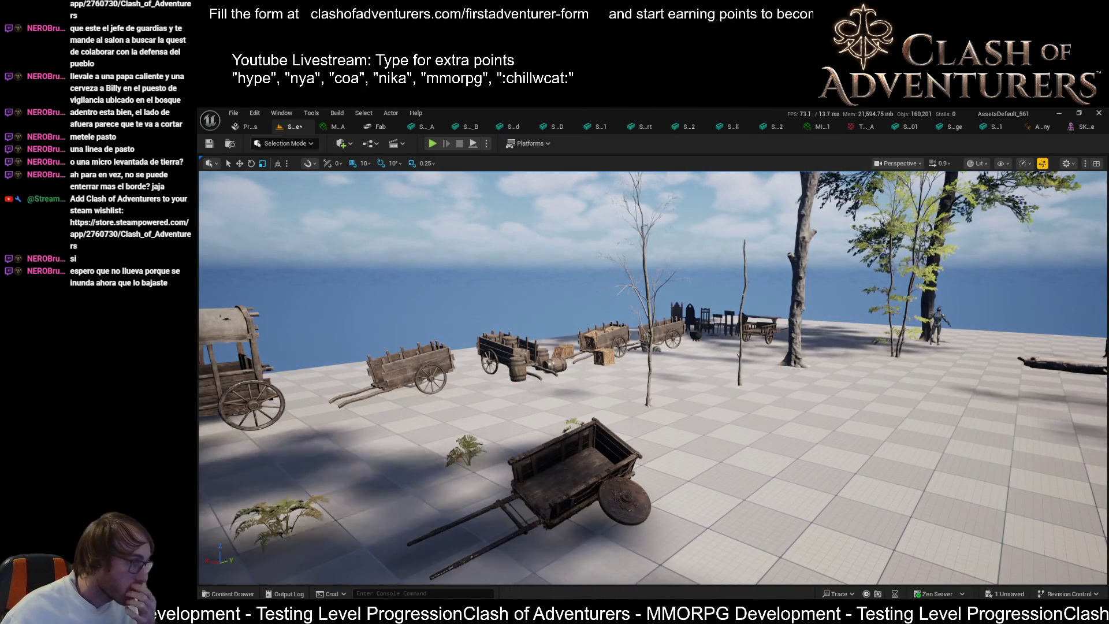
- Drop a carved stone prop beside the cart, inspect its spiked interior, then delete it
left_click_drag(522, 492, 763, 525)
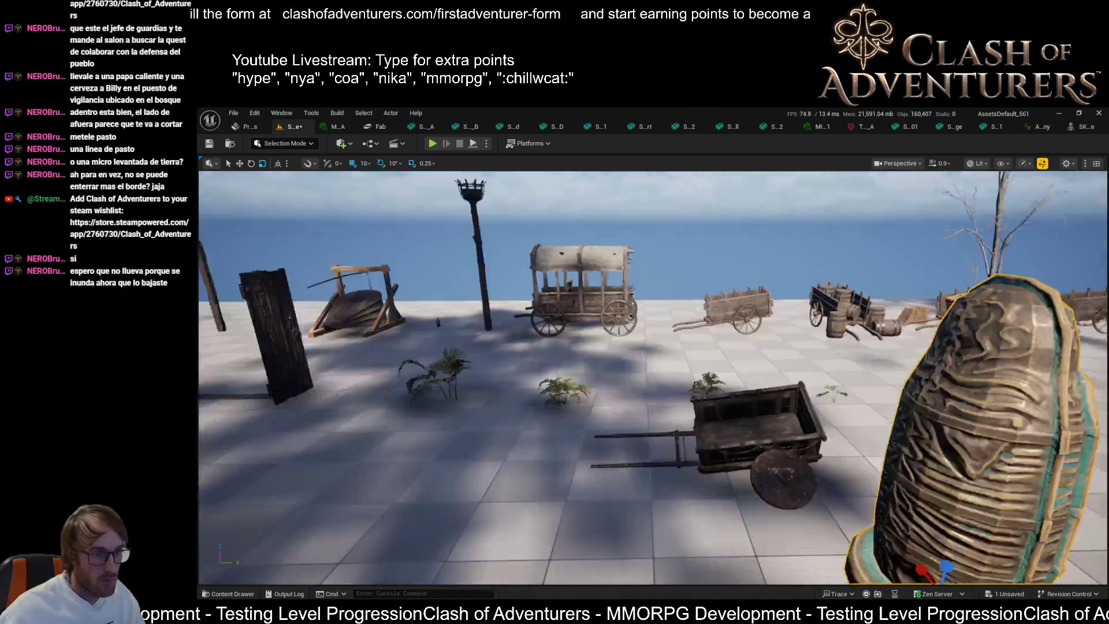
key("f")
mouse_move(658, 298)
left_mouse_down()
mouse_move(612, 300)
mouse_move(659, 297)
left_mouse_up()
key("Delete")
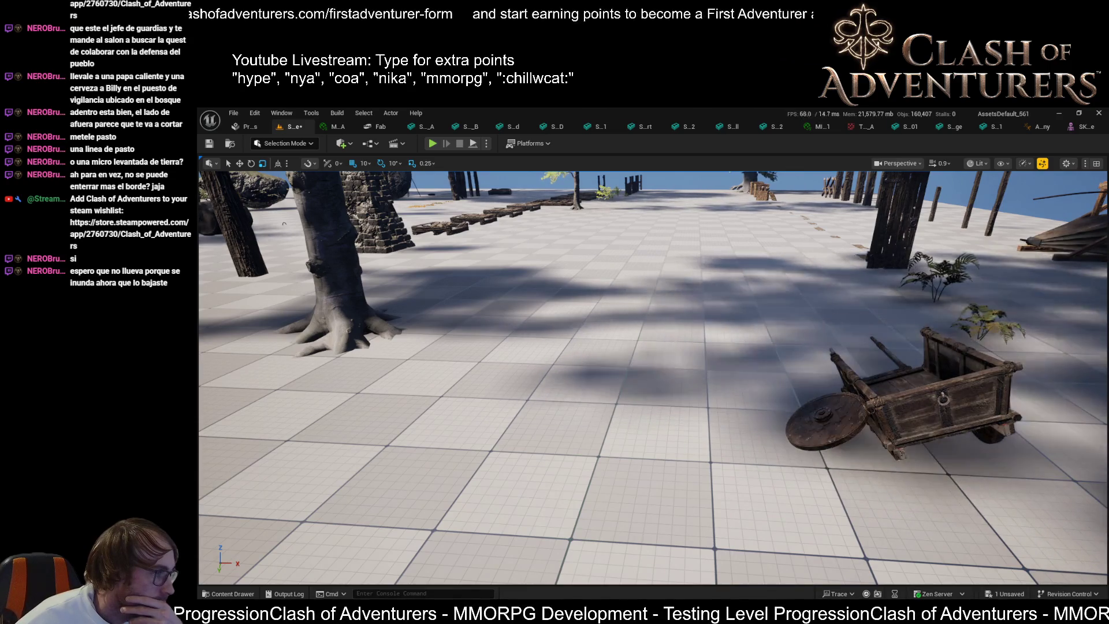
- Place a wooden signpost, fly around it at adjusted camera speed, then delete it
left_click(638, 376)
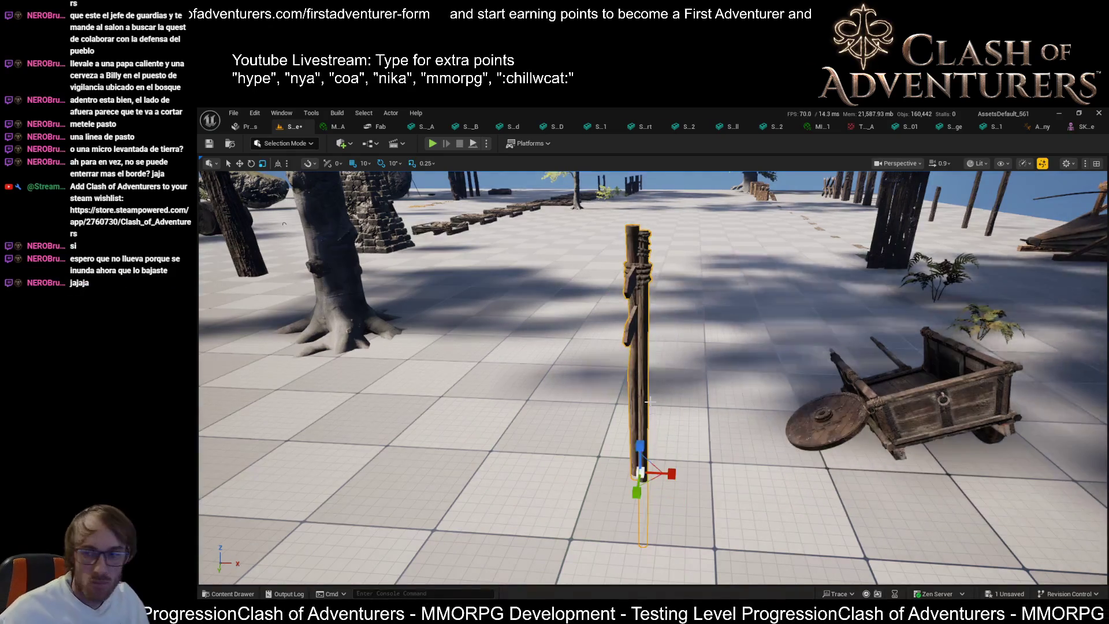
key("w")
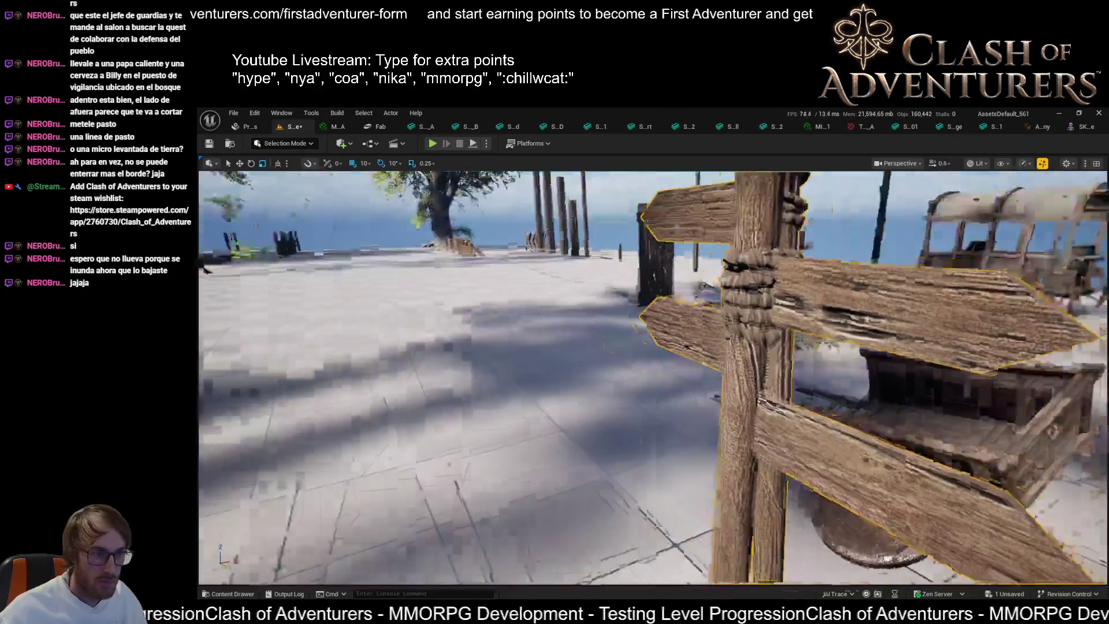
key("s")
scroll(652, 376, "up", 2)
key("w")
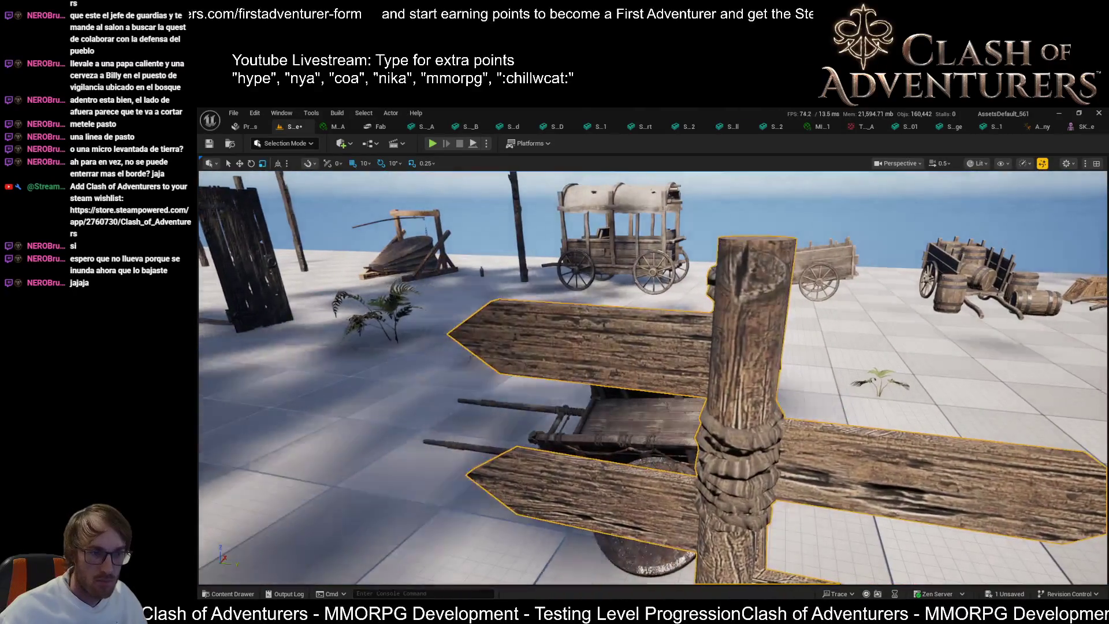
key("s")
key("Delete")
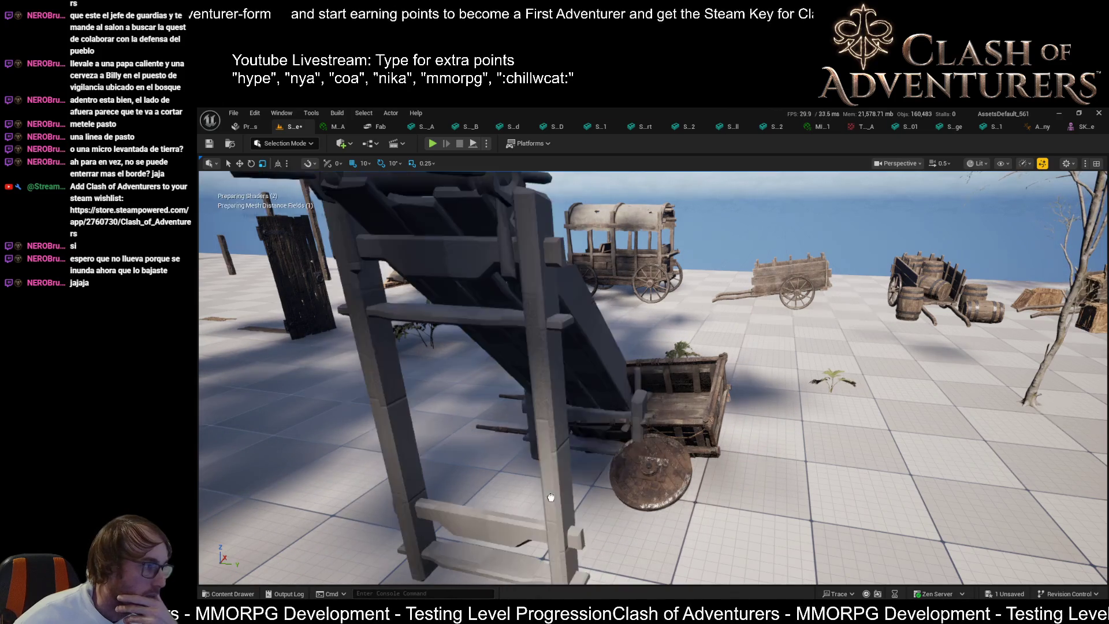
- Drag a wooden ladder into the scene, inspect it, then place a copy of SM_WallMount_B
left_click_drag(550, 497, 388, 499)
mouse_move(443, 427)
left_mouse_down()
mouse_move(416, 404)
mouse_move(462, 416)
mouse_move(451, 439)
mouse_move(456, 482)
mouse_move(485, 471)
mouse_move(456, 459)
left_mouse_up()
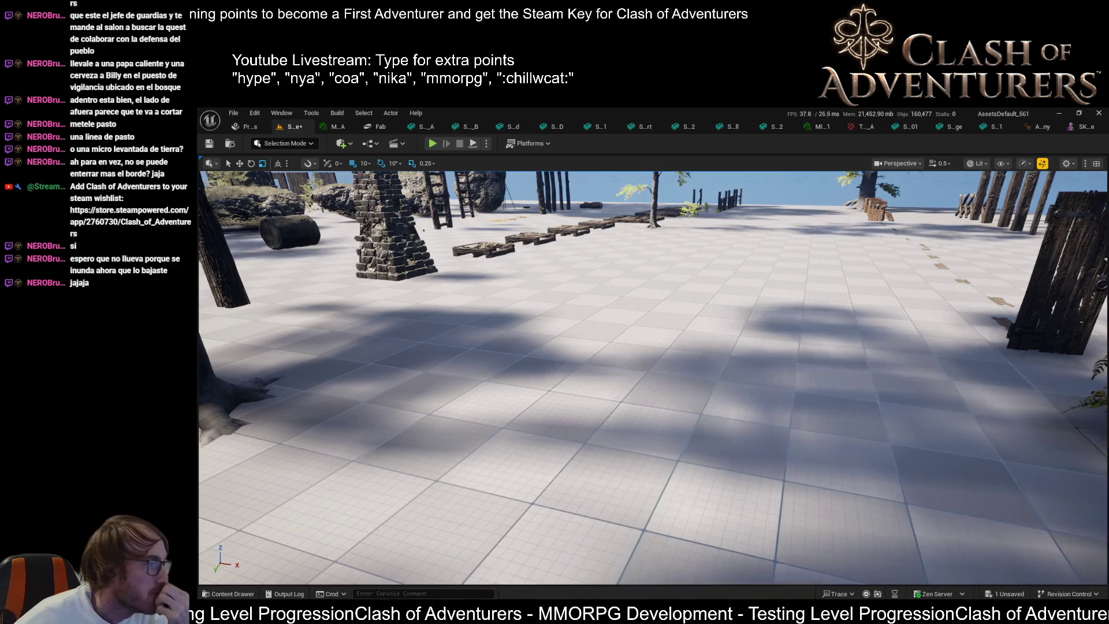
key("ctrl+z")
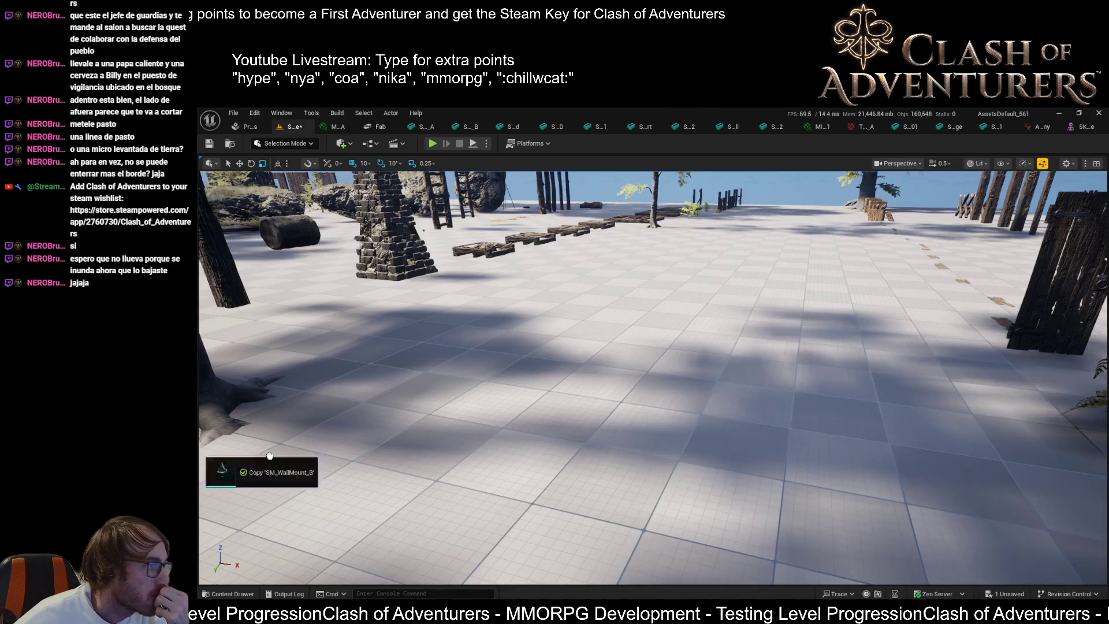
- Select the newly placed spiked wooden rack and fly the view past it
left_click_drag(546, 429, 545, 428)
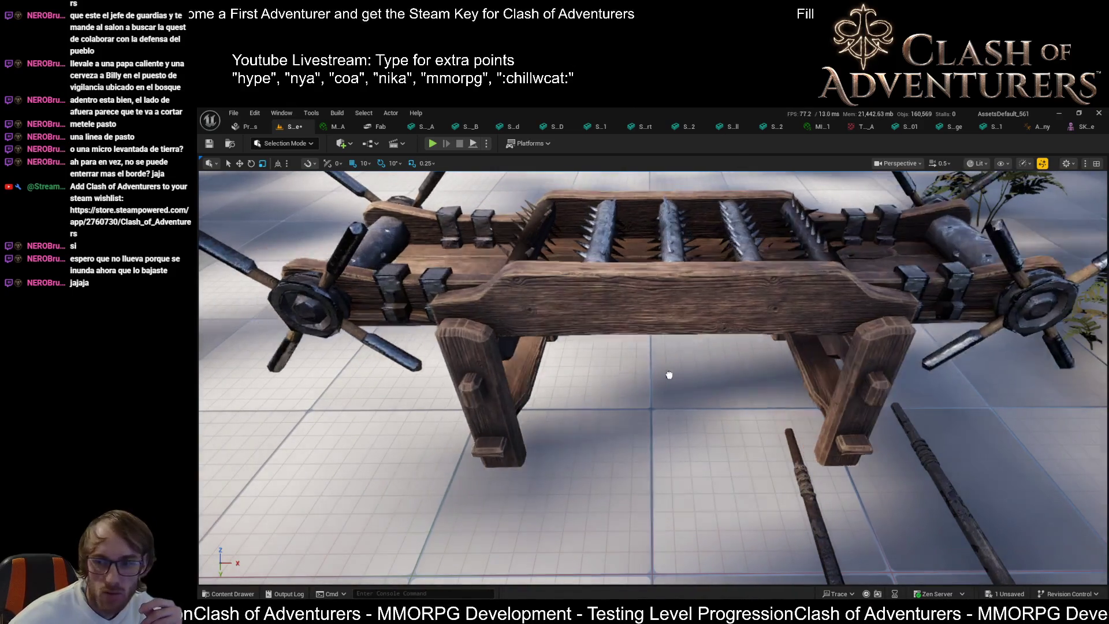
left_click(569, 311)
scroll(570, 310, "down", 3)
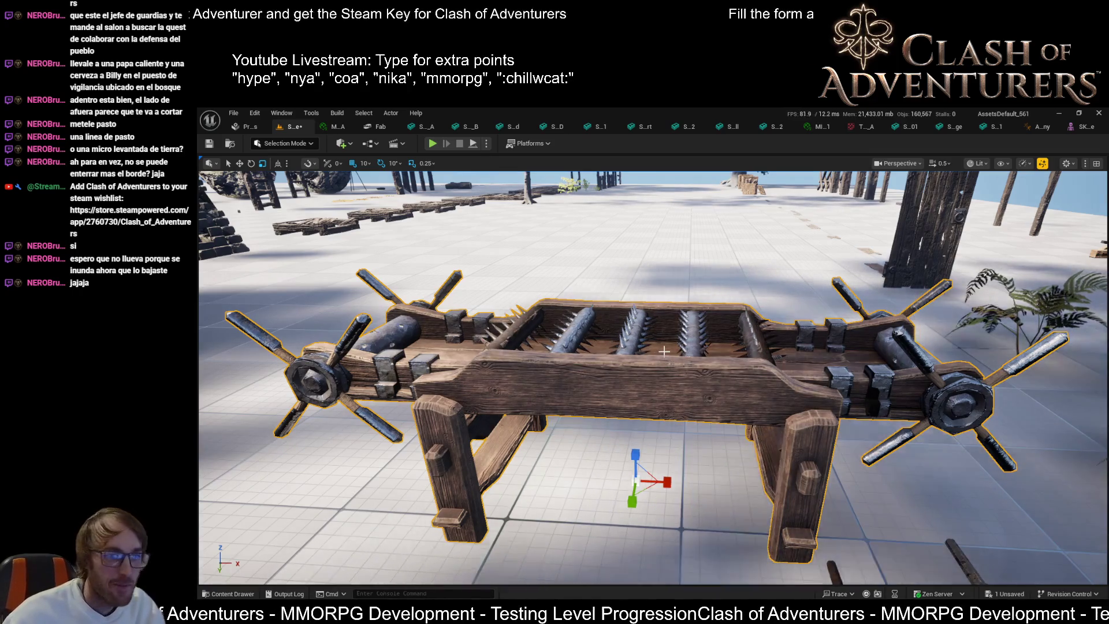
left_click_drag(664, 350, 780, 370)
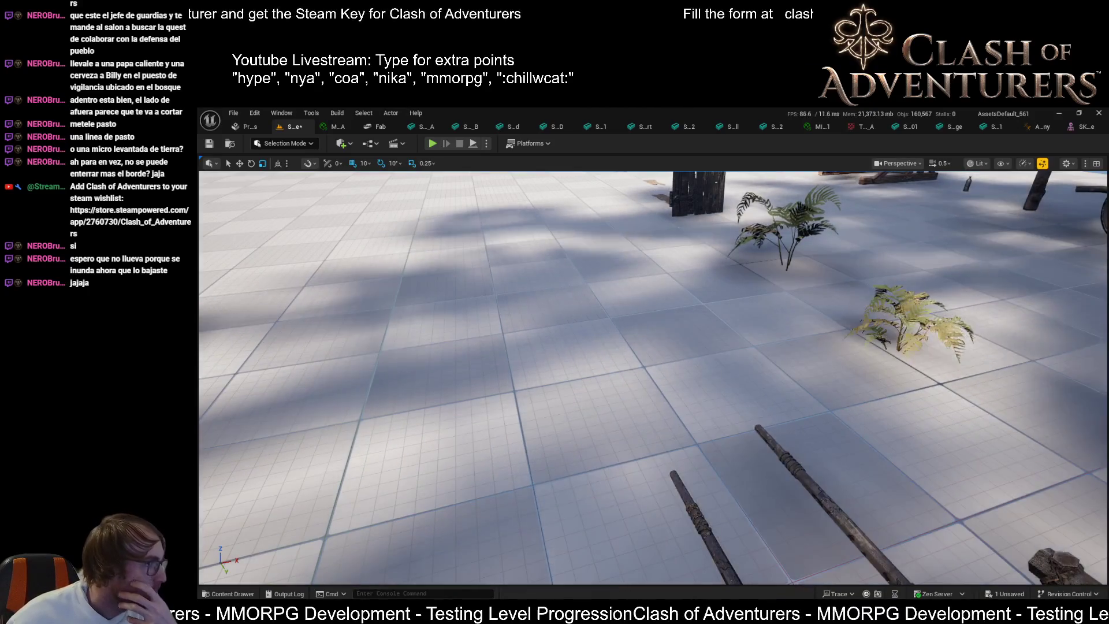
- Bring a tall carved standing stone into the scene, then delete it
mouse_move(697, 409)
left_mouse_down()
mouse_move(231, 324)
mouse_move(323, 451)
mouse_move(537, 416)
left_mouse_up()
scroll(601, 374, "up", 5)
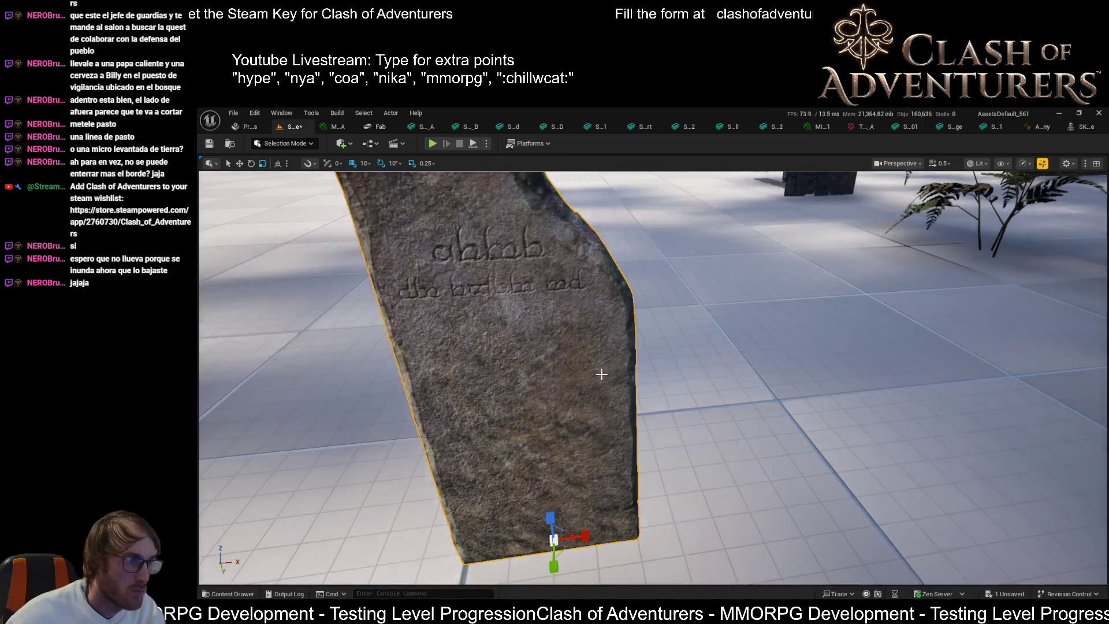
scroll(597, 373, "down", 5)
scroll(572, 338, "up", 5)
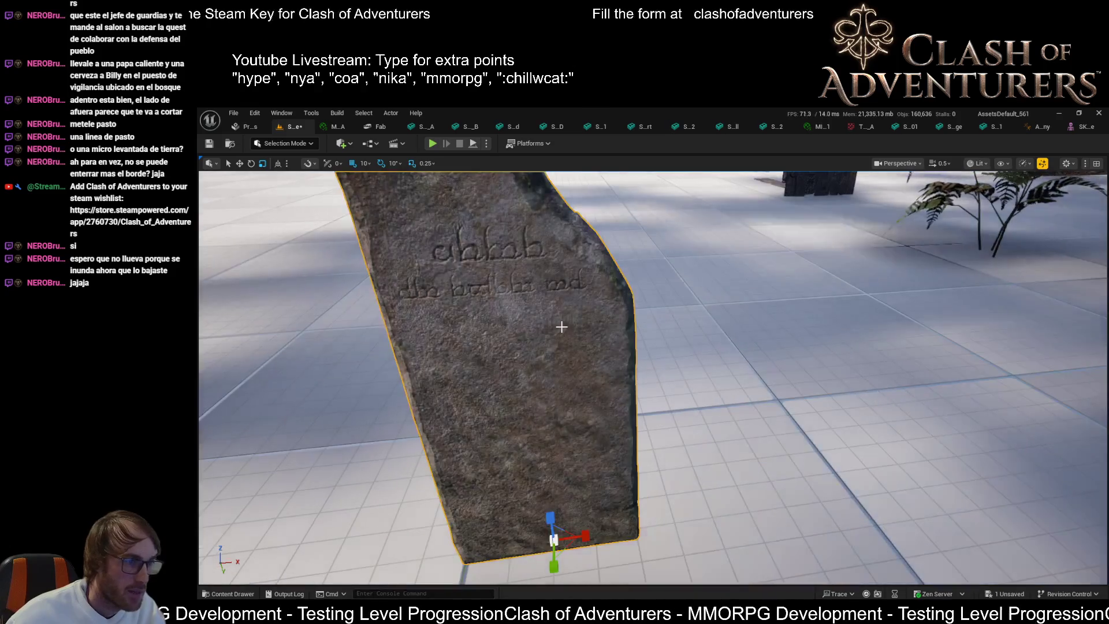
key("Delete")
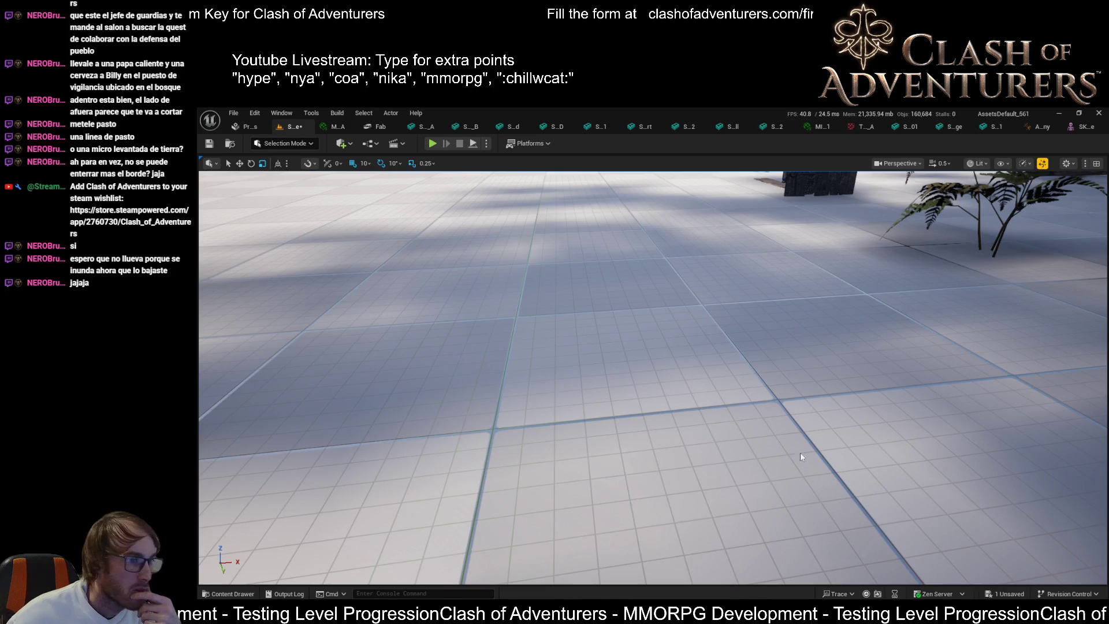
- Restore the wooden stocks, frame them, and open the floor's actions menu
key("ctrl+z")
key("f")
scroll(751, 433, "down", 5)
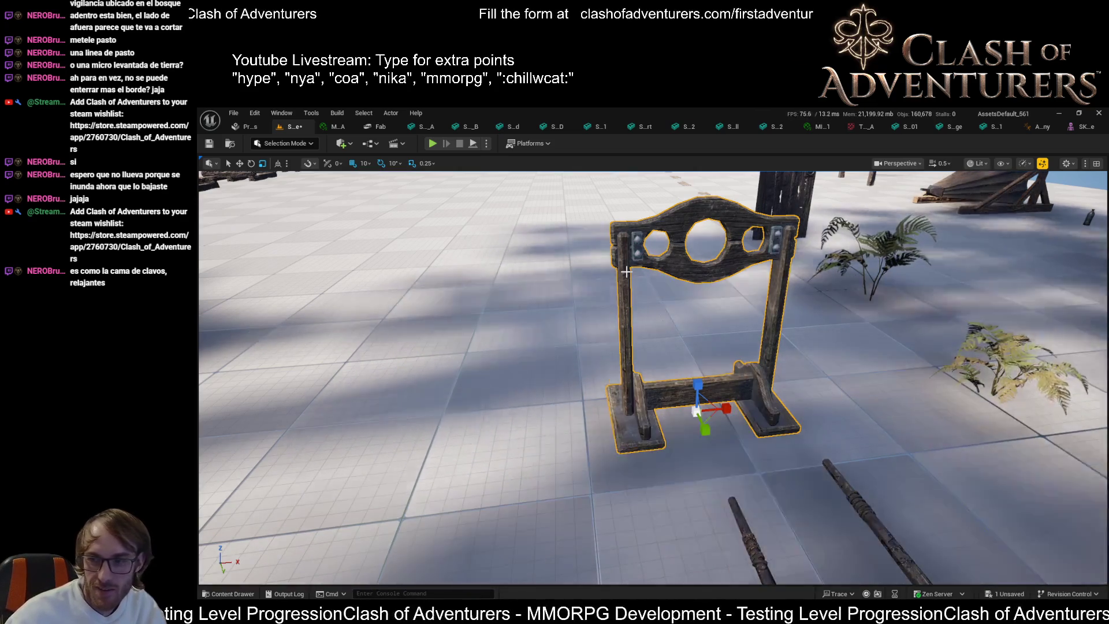
left_click_drag(752, 335, 572, 485)
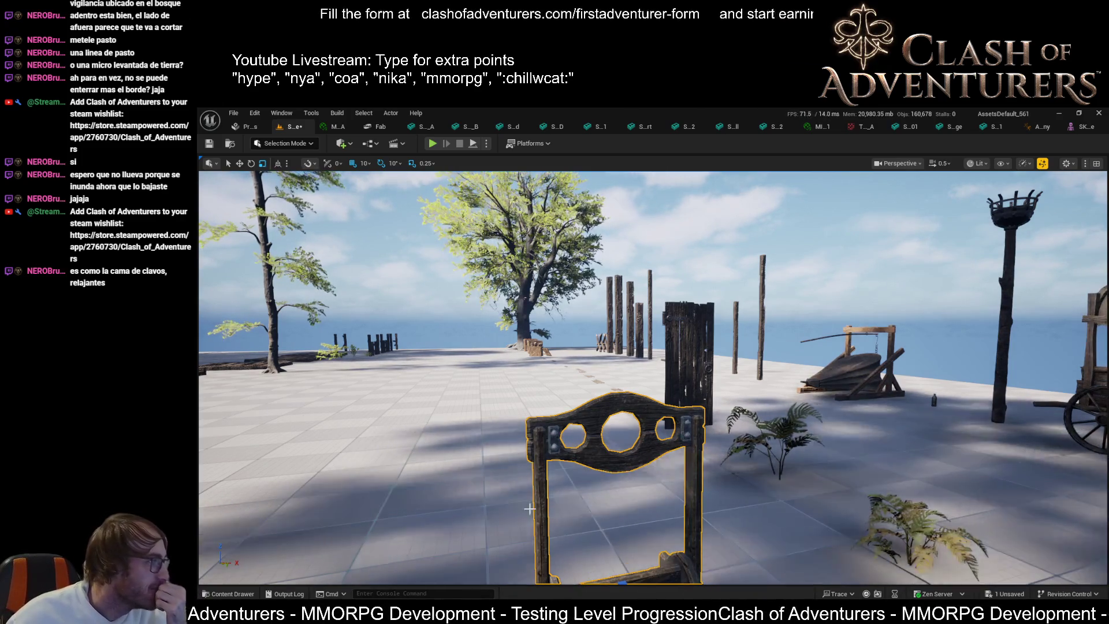
key("f")
right_click(727, 349)
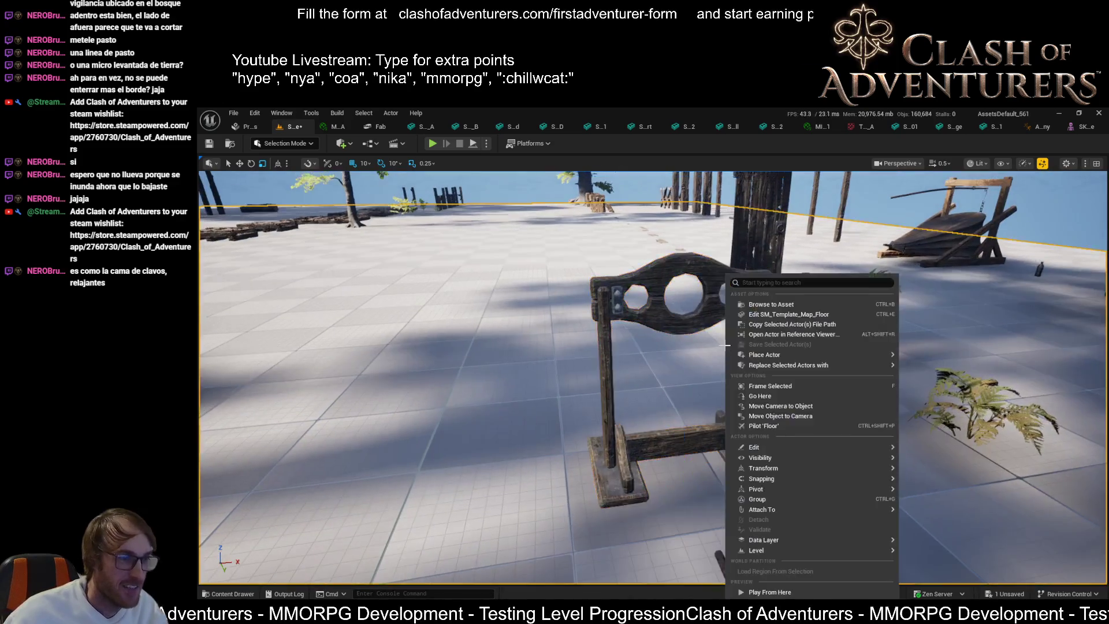
- Dismiss the actions menu to select the stocks, then bring the developer command prompt forward
left_click(696, 353)
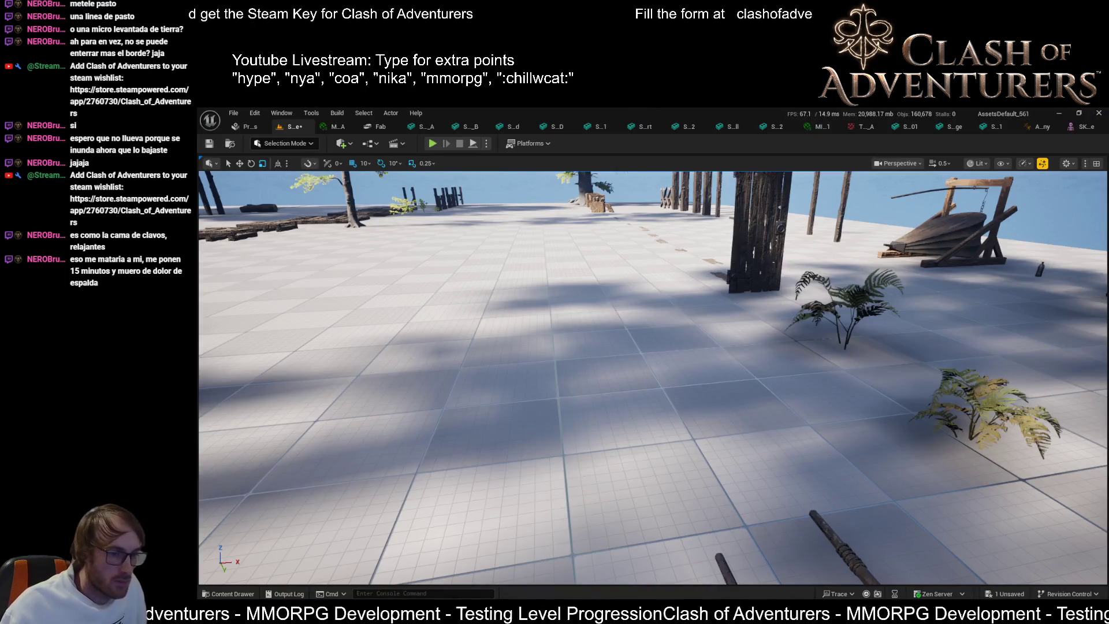
mouse_move(976, 613)
mouse_move(582, 613)
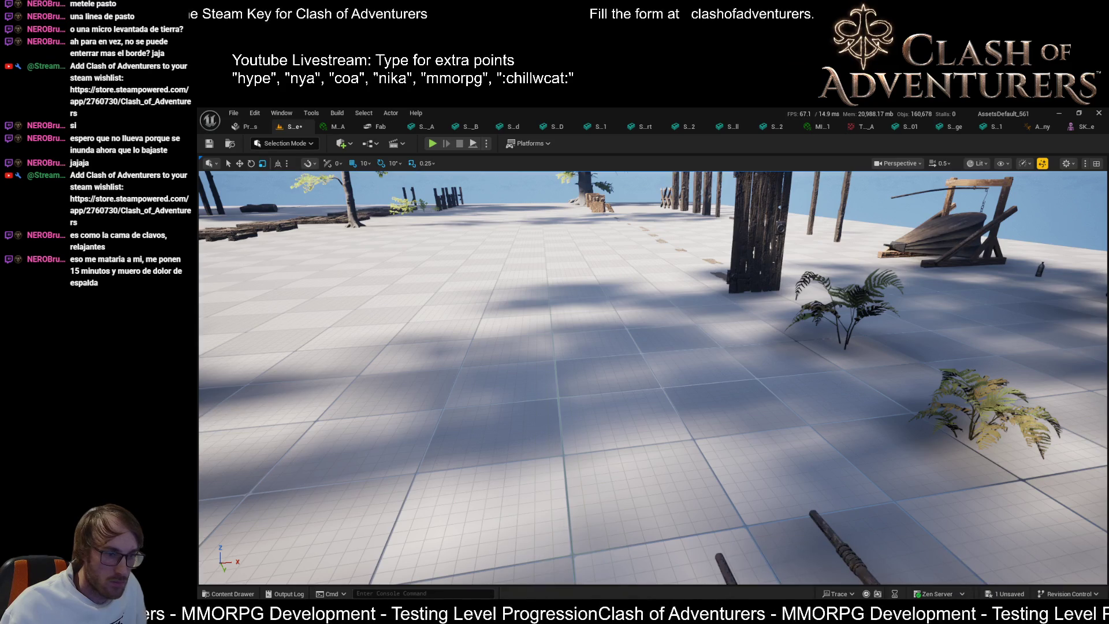
left_click(652, 614)
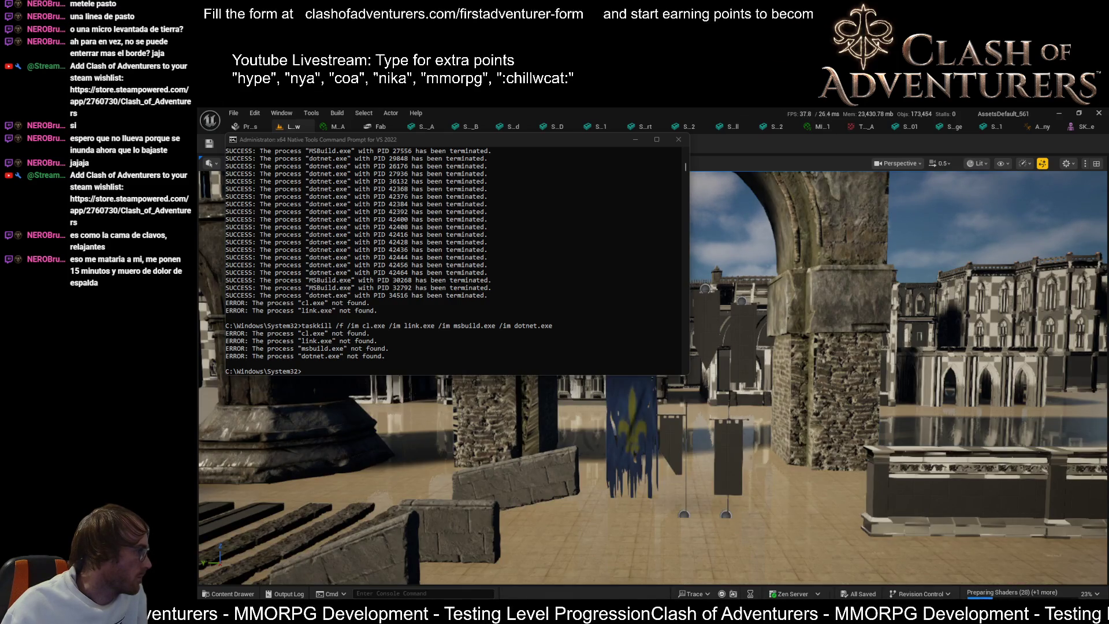
- Leave the command prompt and fly past the balustrade, stone arches and wooden market stalls toward the castle walls
key("alt+Tab")
mouse_move(652, 375)
left_mouse_down()
mouse_move(566, 375)
mouse_move(560, 445)
left_mouse_up()
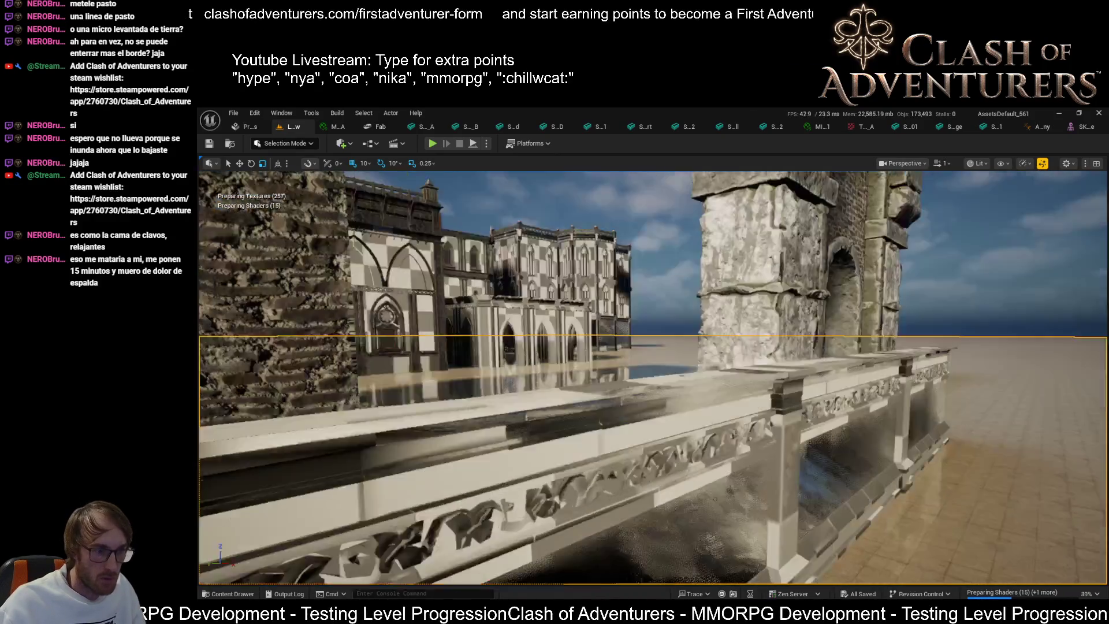
mouse_move(560, 445)
left_mouse_down()
mouse_move(520, 405)
mouse_move(486, 407)
mouse_move(519, 421)
mouse_move(497, 413)
mouse_move(511, 387)
mouse_move(503, 399)
mouse_move(514, 410)
mouse_move(338, 431)
left_mouse_up()
mouse_move(678, 312)
left_mouse_down()
mouse_move(670, 387)
mouse_move(649, 408)
left_mouse_up()
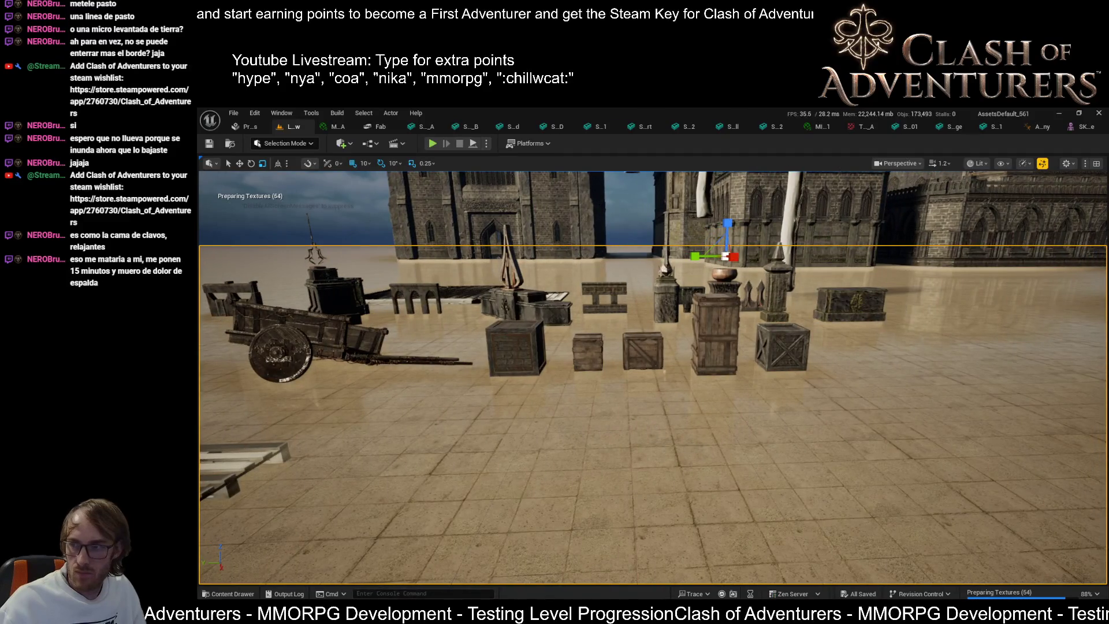
mouse_move(578, 353)
left_mouse_down()
mouse_move(593, 359)
mouse_move(583, 375)
mouse_move(618, 341)
mouse_move(520, 416)
mouse_move(396, 465)
mouse_move(818, 568)
mouse_move(945, 579)
mouse_move(790, 436)
mouse_move(751, 445)
mouse_move(543, 428)
mouse_move(693, 436)
left_mouse_up()
mouse_move(1044, 565)
left_mouse_down()
mouse_move(774, 467)
mouse_move(1027, 556)
left_mouse_up()
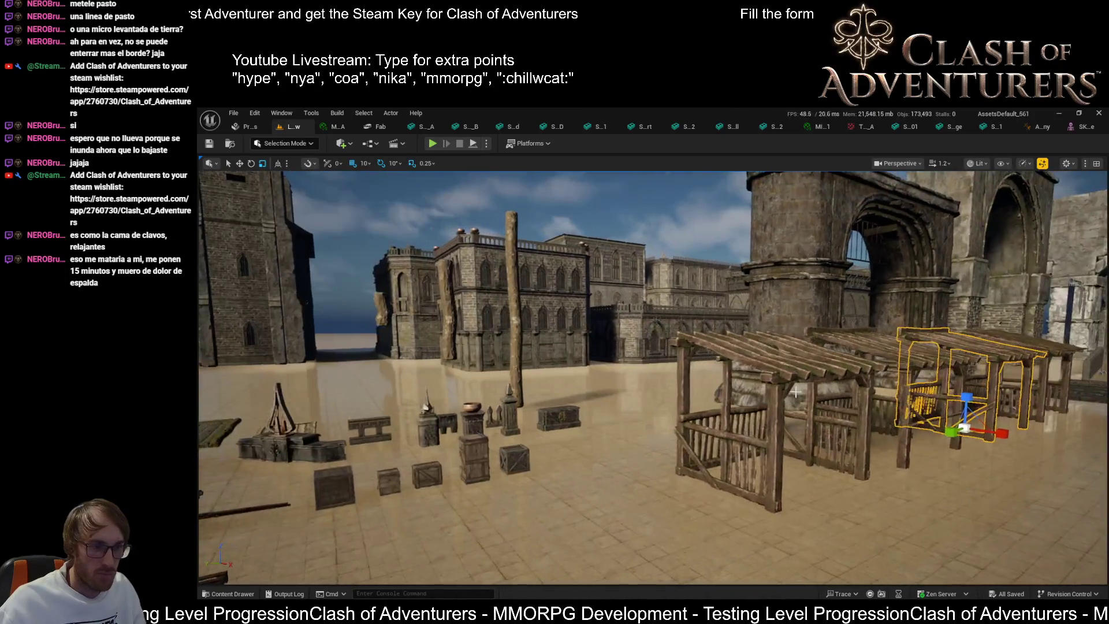
left_click_drag(796, 393, 800, 352)
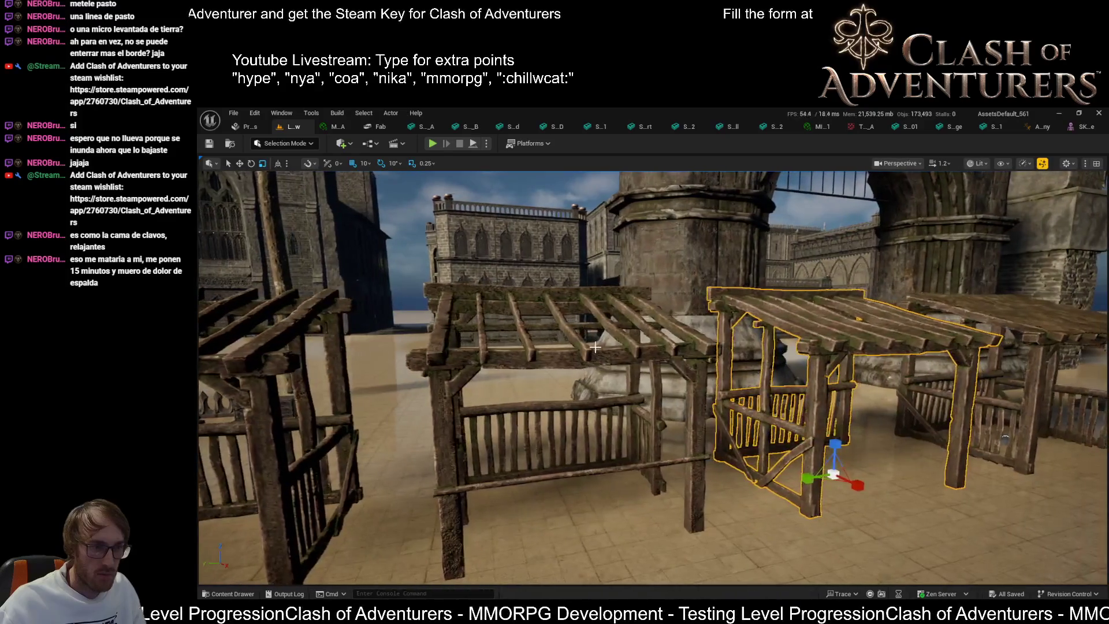
mouse_move(730, 579)
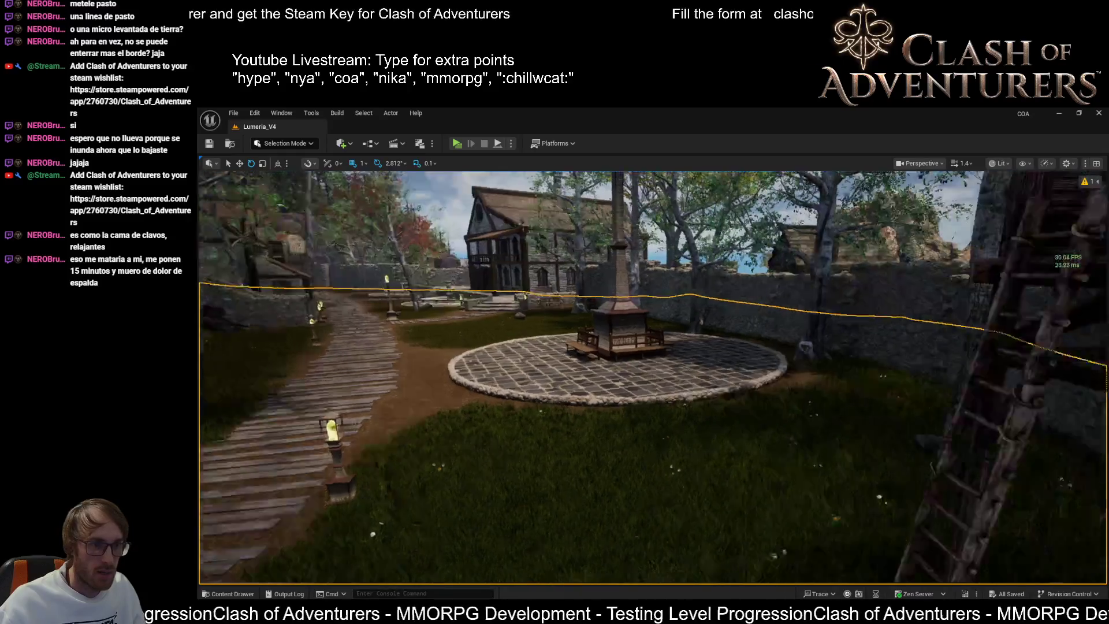
left_click_drag(701, 410, 809, 408)
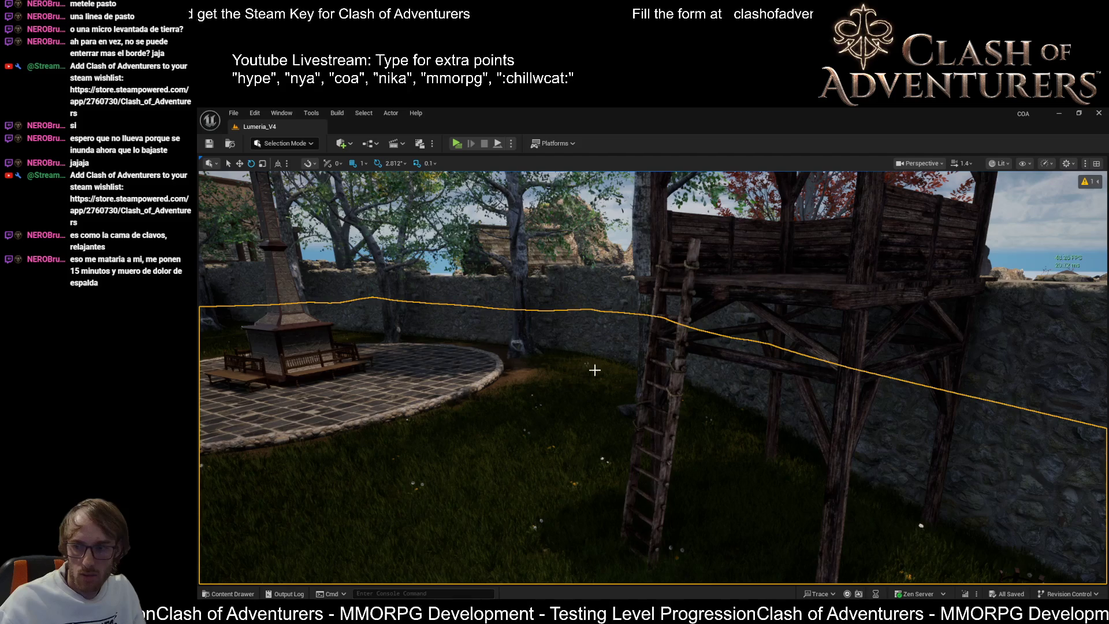
mouse_move(557, 376)
left_mouse_down()
mouse_move(451, 369)
mouse_move(491, 410)
mouse_move(644, 430)
left_mouse_up()
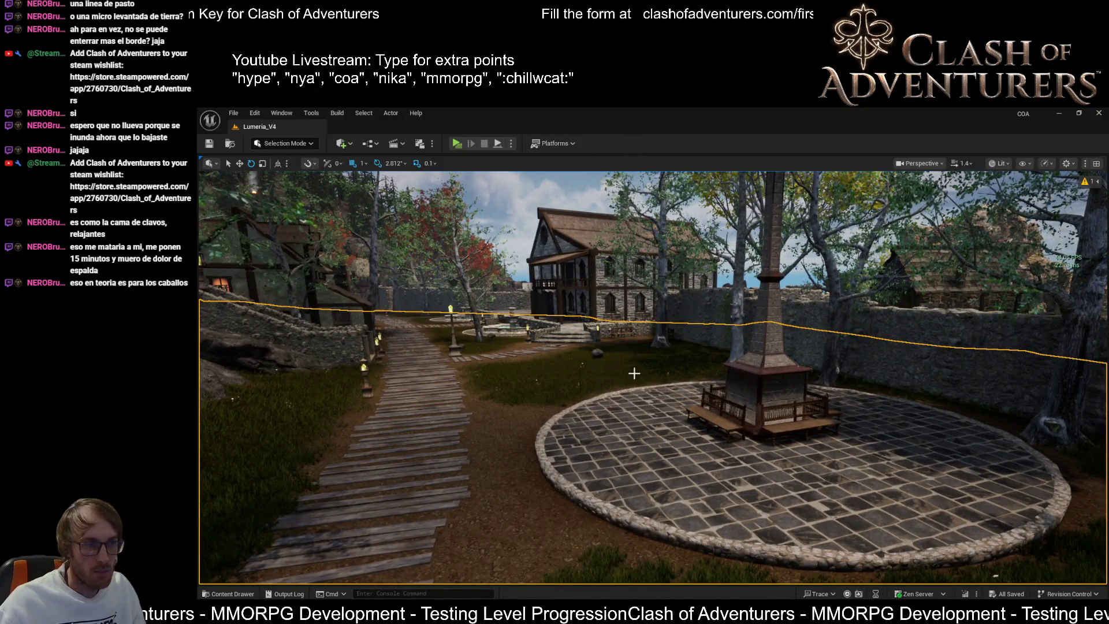
mouse_move(793, 612)
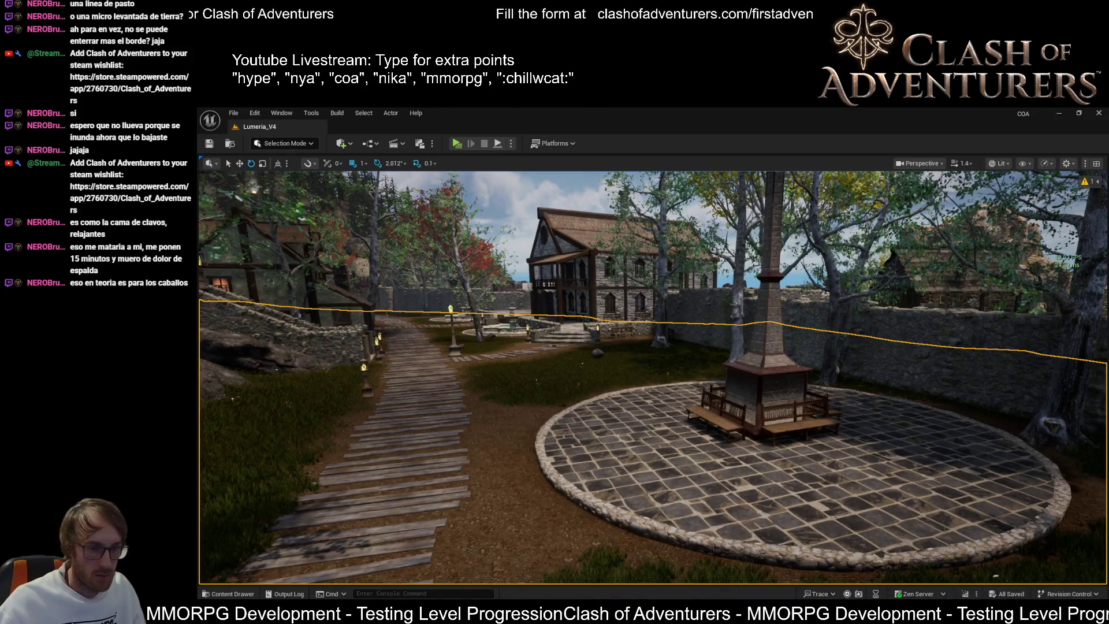
left_click(963, 566)
left_click_drag(880, 470, 879, 520)
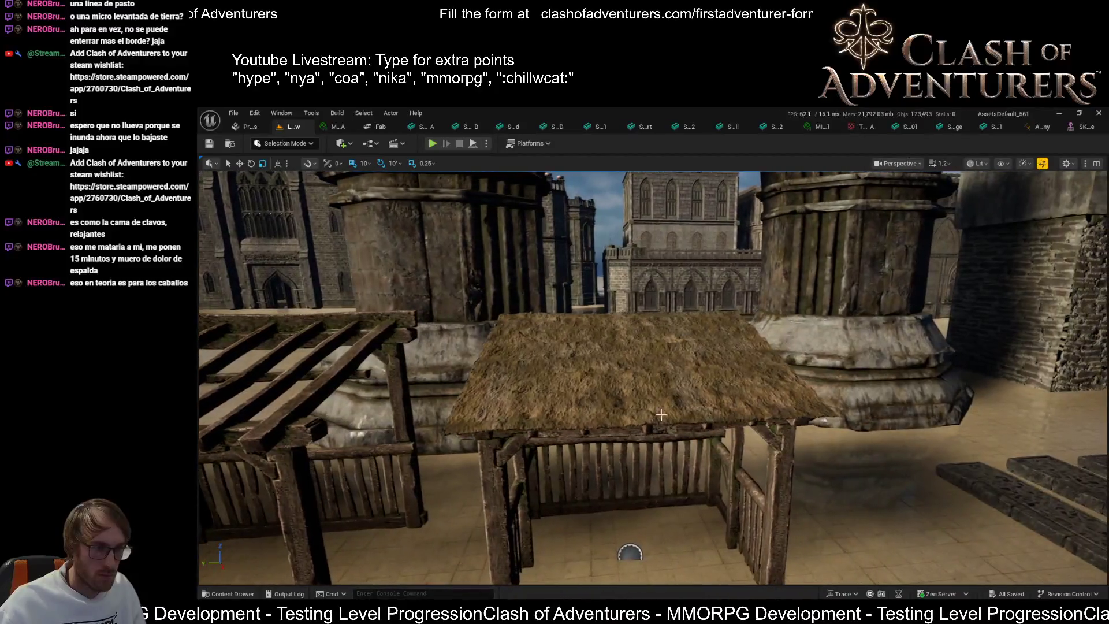
left_click(660, 405)
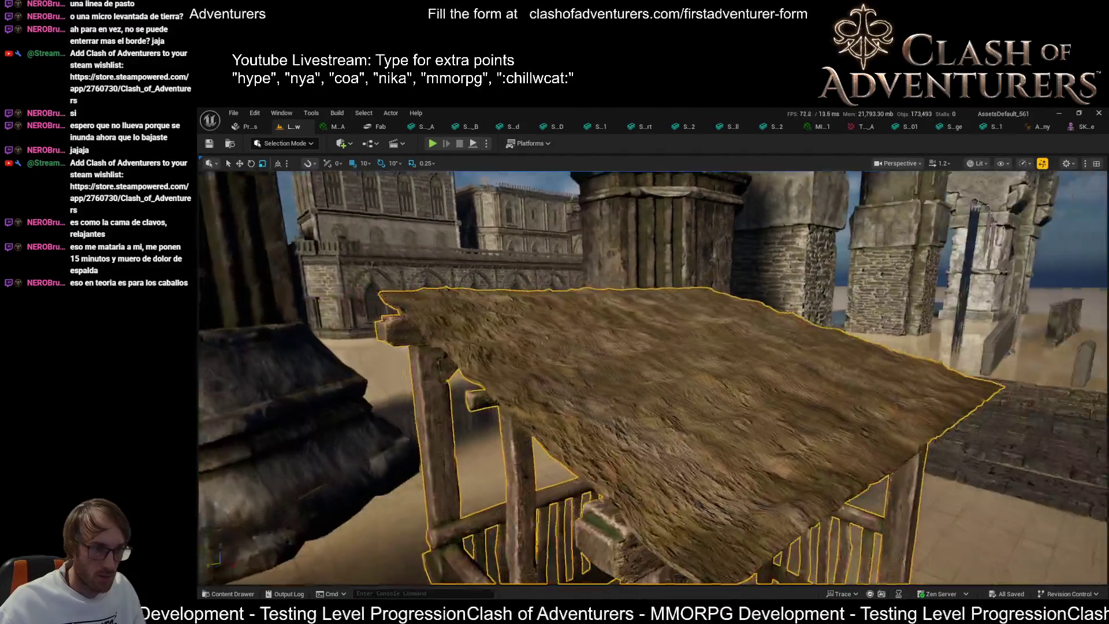
scroll(652, 375, "down", 5)
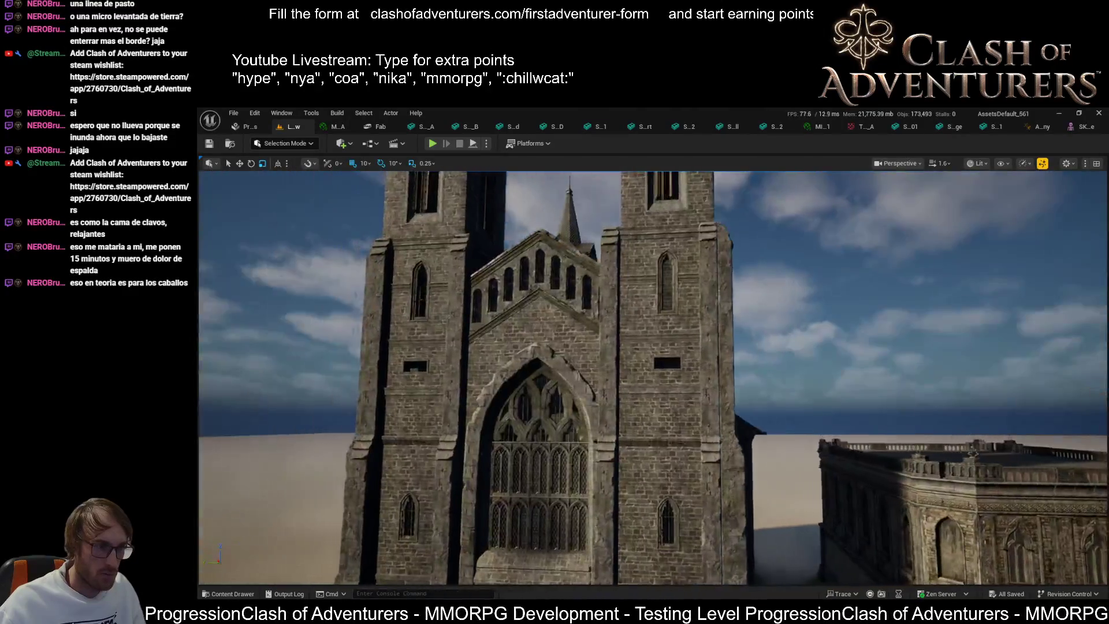
scroll(653, 375, "up", 3)
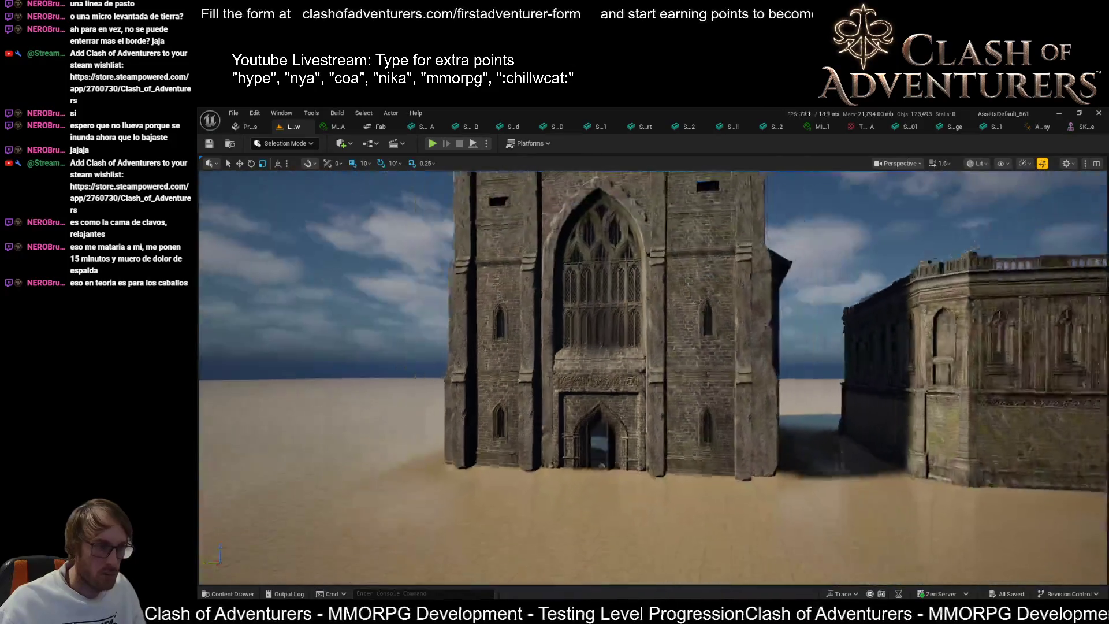
scroll(619, 473, "up", 1)
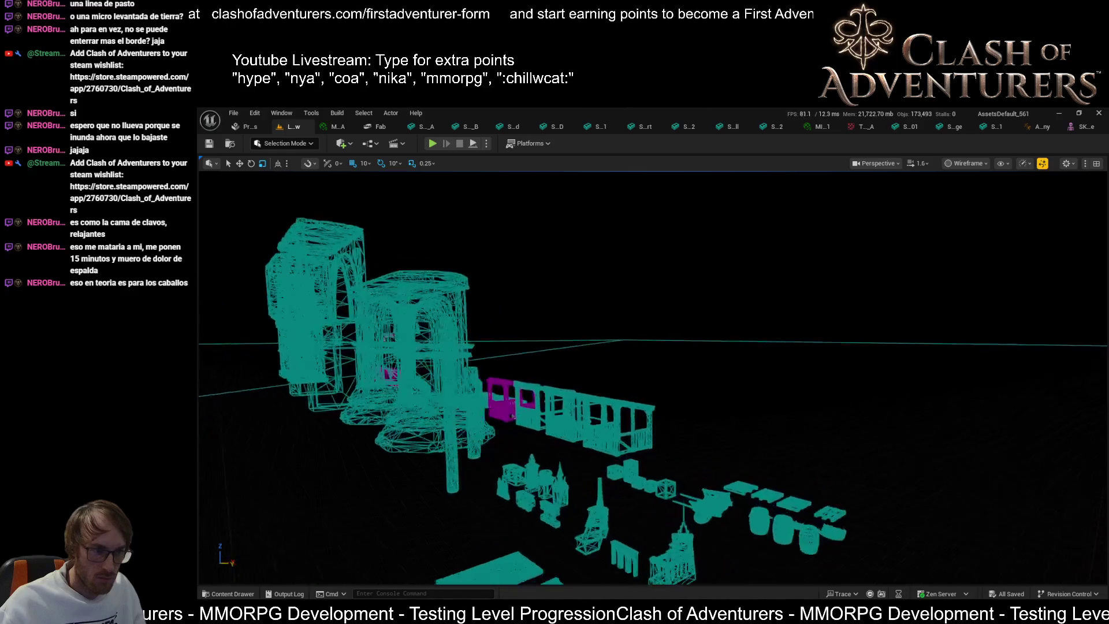
key("alt+4")
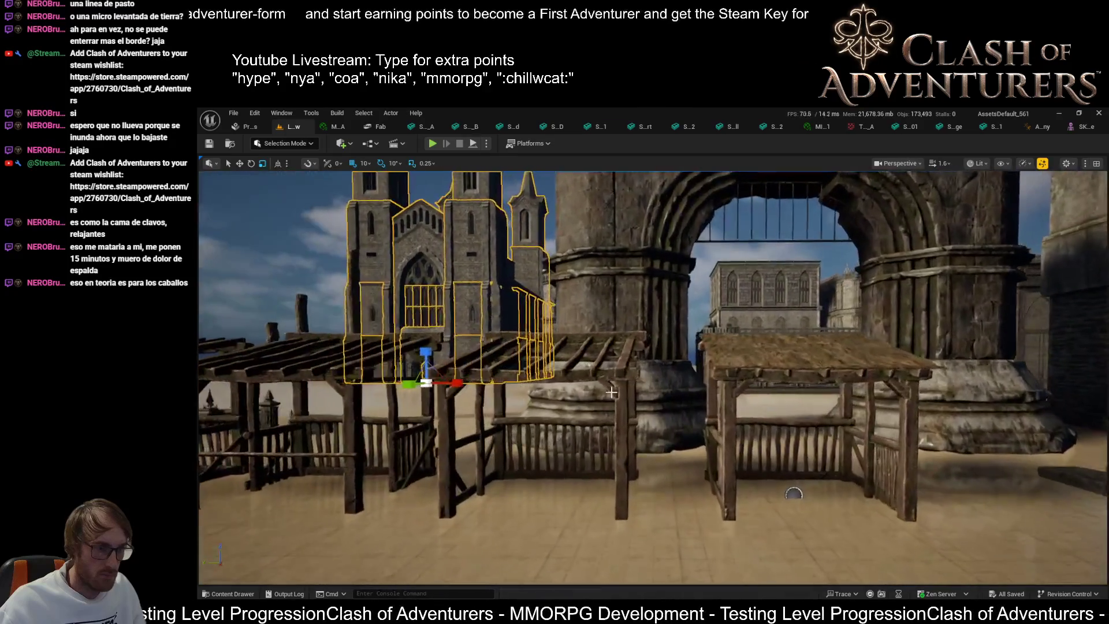
left_click(613, 392)
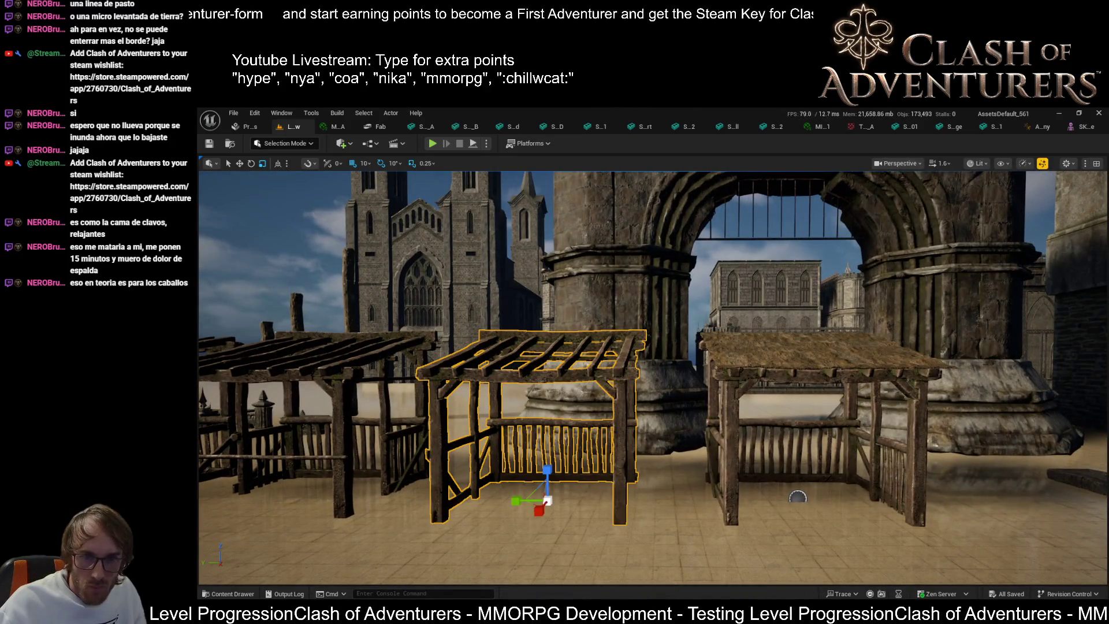
mouse_move(797, 496)
left_mouse_down()
mouse_move(378, 345)
mouse_move(405, 335)
mouse_move(393, 358)
mouse_move(439, 341)
mouse_move(450, 364)
mouse_move(465, 312)
mouse_move(436, 355)
mouse_move(488, 335)
mouse_move(657, 425)
mouse_move(555, 401)
mouse_move(320, 479)
left_mouse_up()
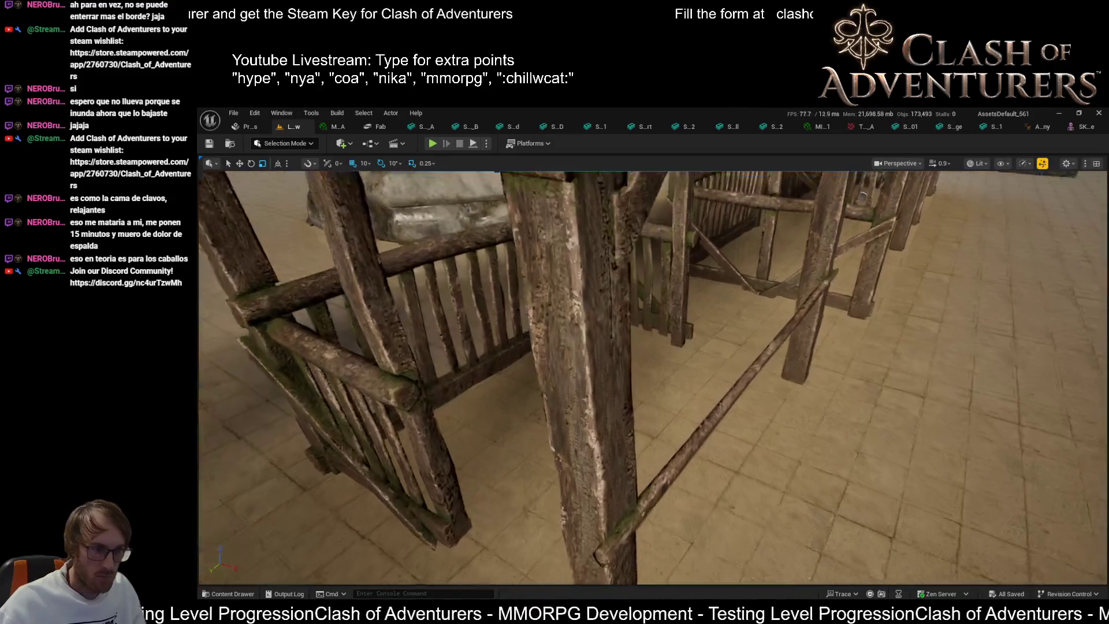
left_click_drag(614, 398, 613, 405)
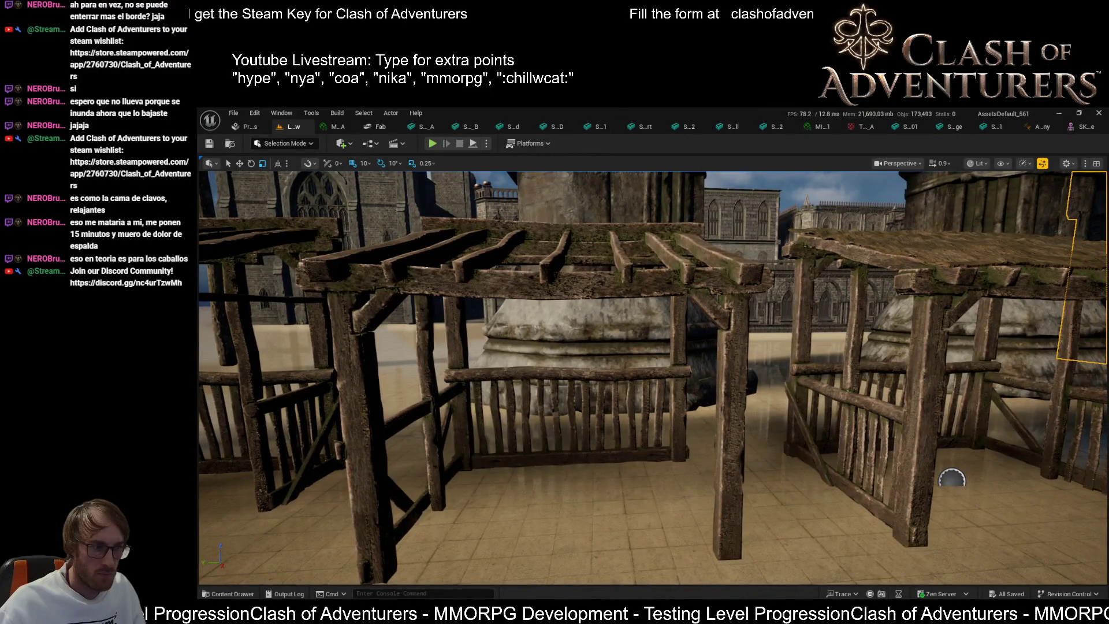
left_click_drag(613, 404, 614, 411)
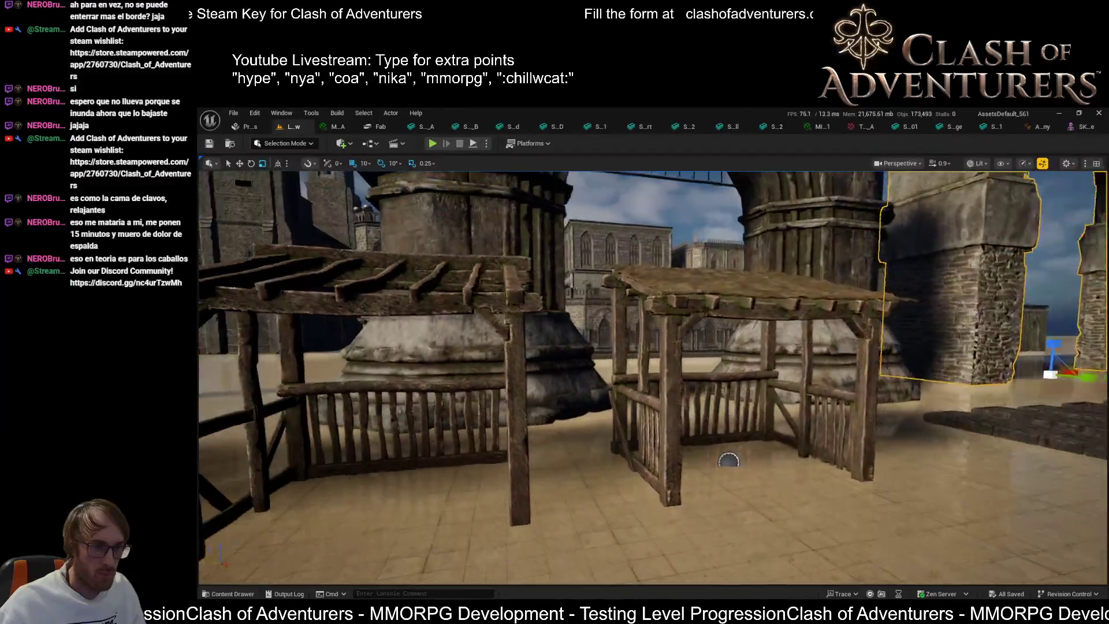
left_click_drag(613, 411, 592, 411)
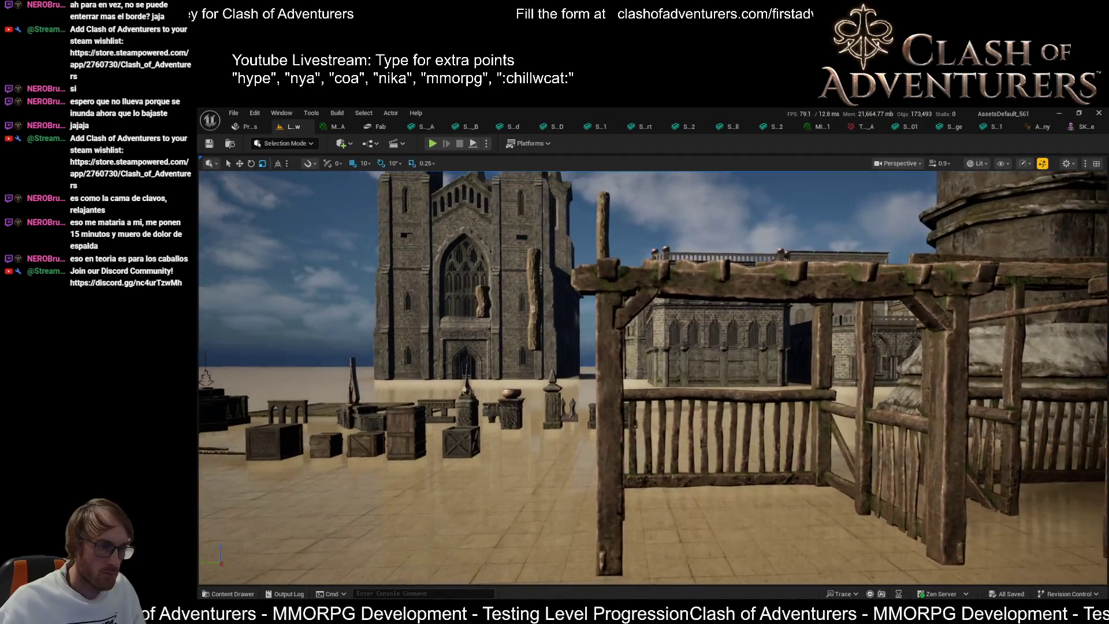
left_click_drag(555, 451, 600, 451)
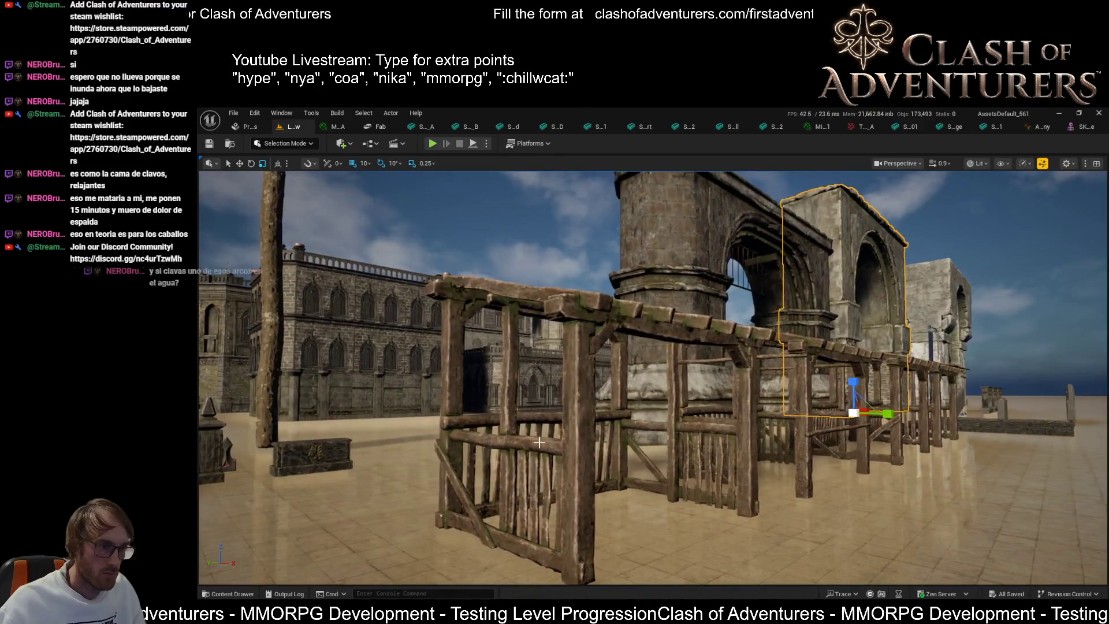
left_click(554, 452)
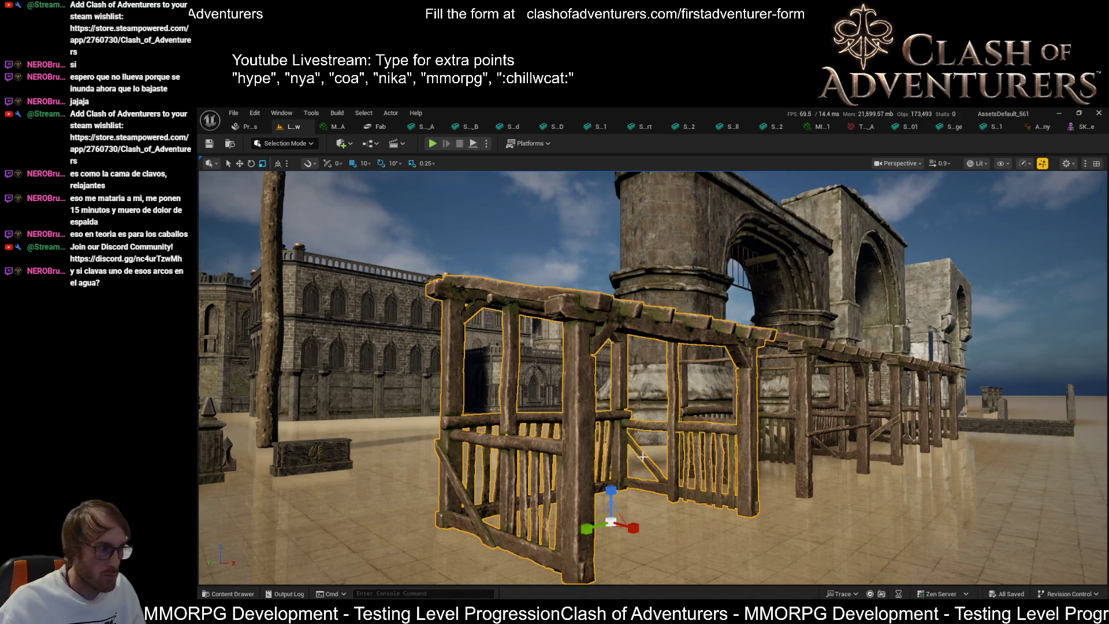
mouse_move(589, 409)
left_mouse_down()
mouse_move(569, 324)
mouse_move(511, 315)
left_mouse_up()
left_click_drag(653, 431, 653, 431)
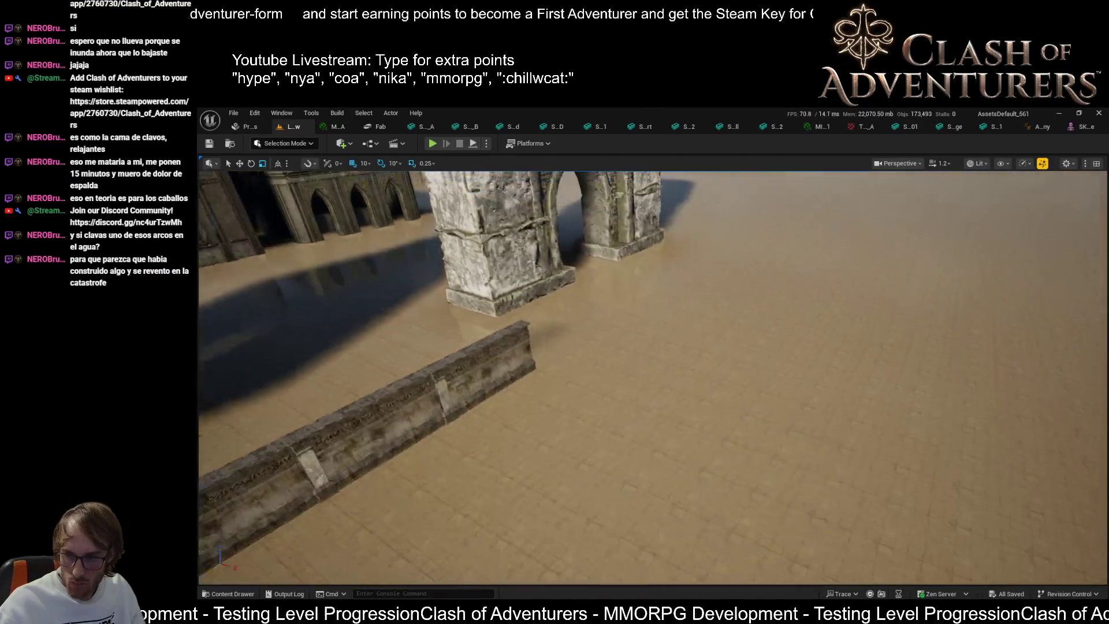
key("s")
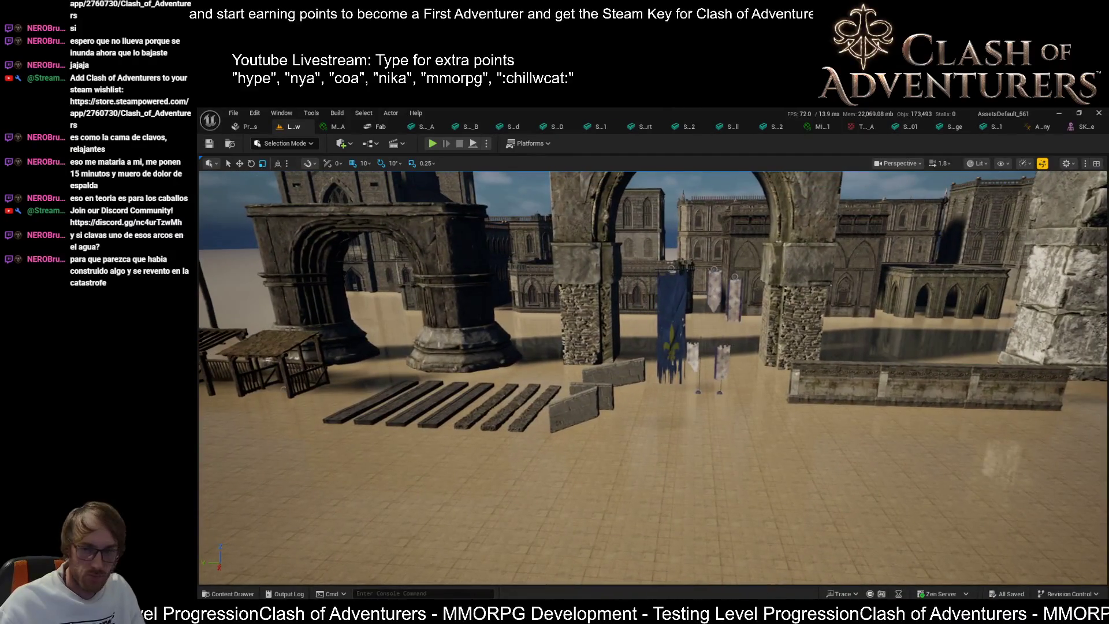
left_click(763, 566)
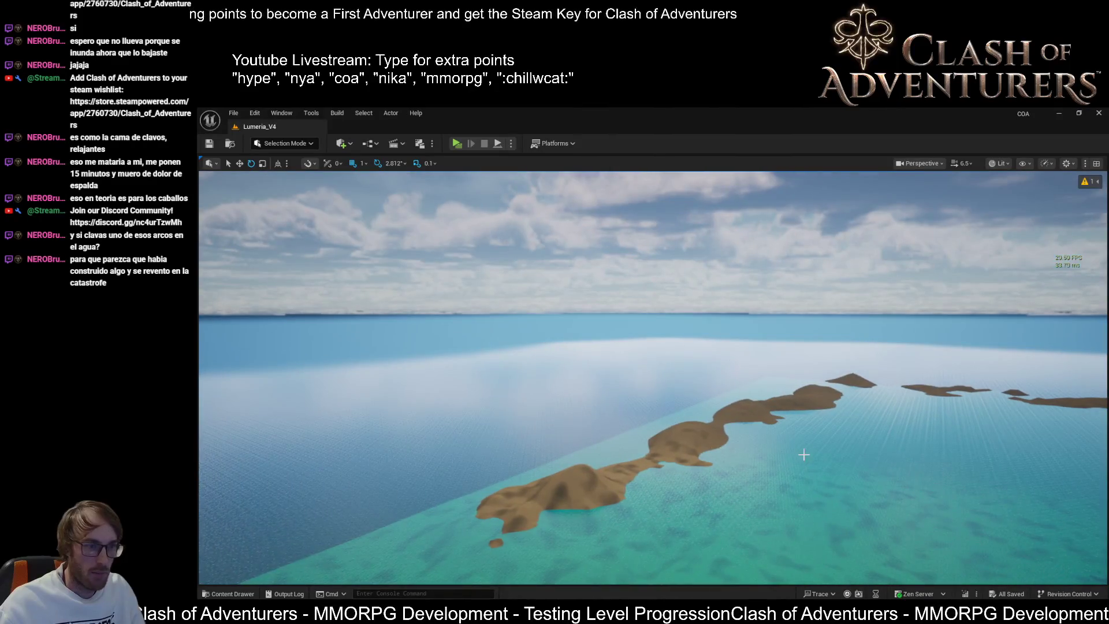
key("alt+Tab")
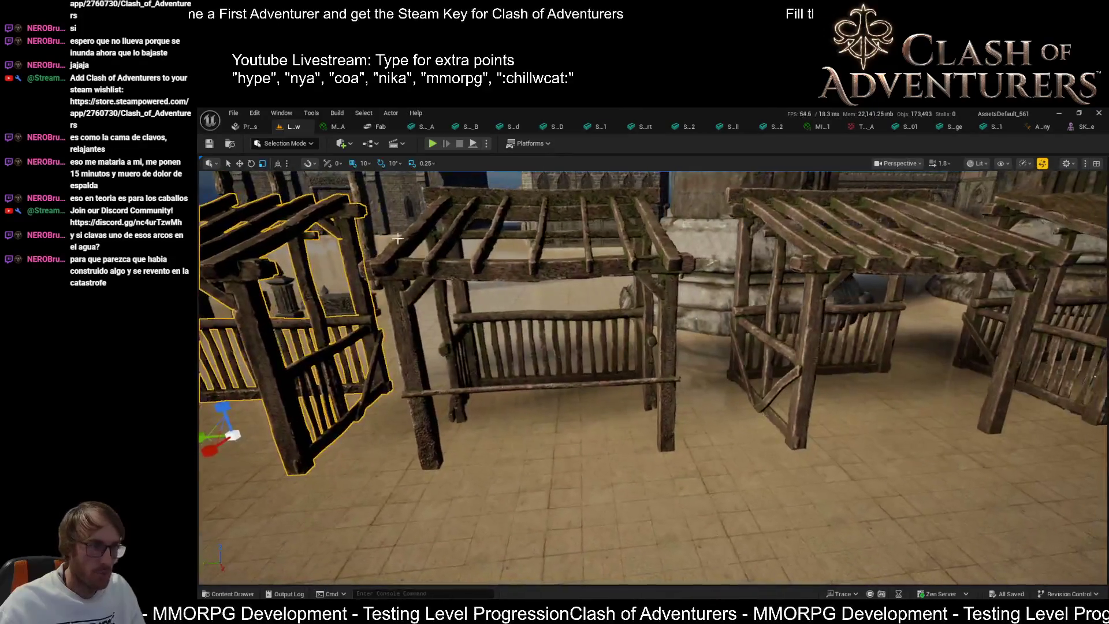
left_click(594, 267)
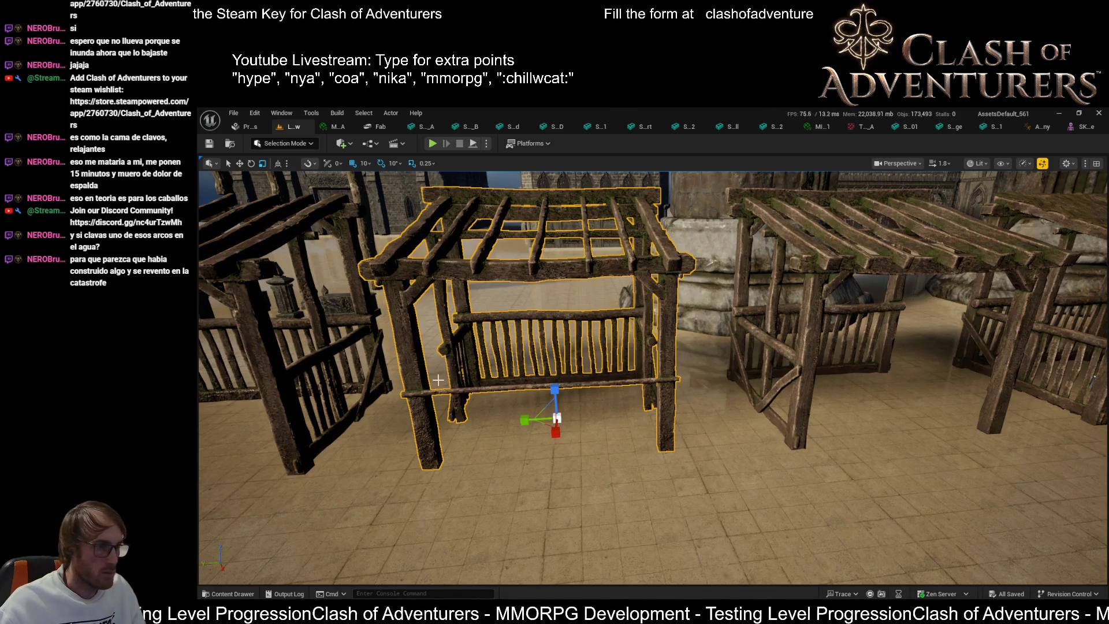
left_click_drag(763, 352, 763, 352)
left_click(664, 398)
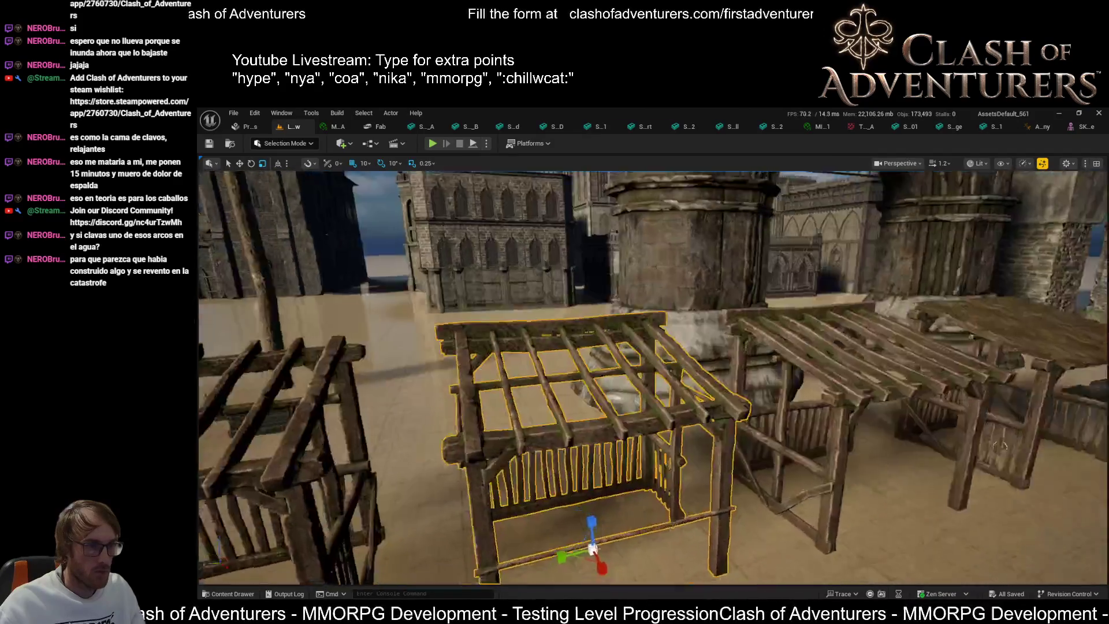
key("f")
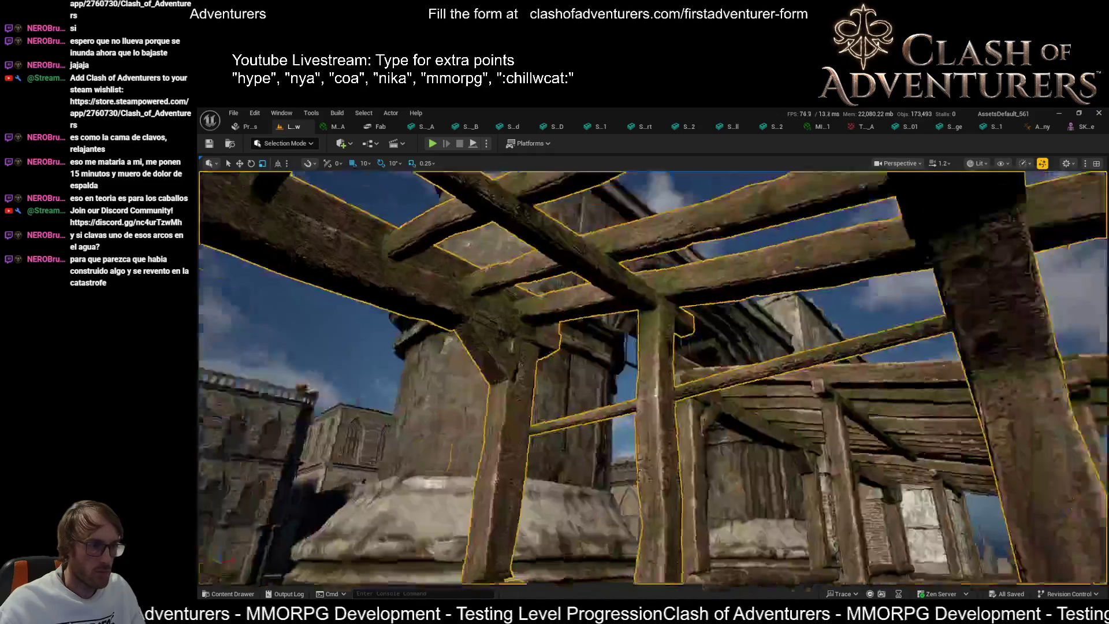
left_click_drag(763, 352, 763, 352)
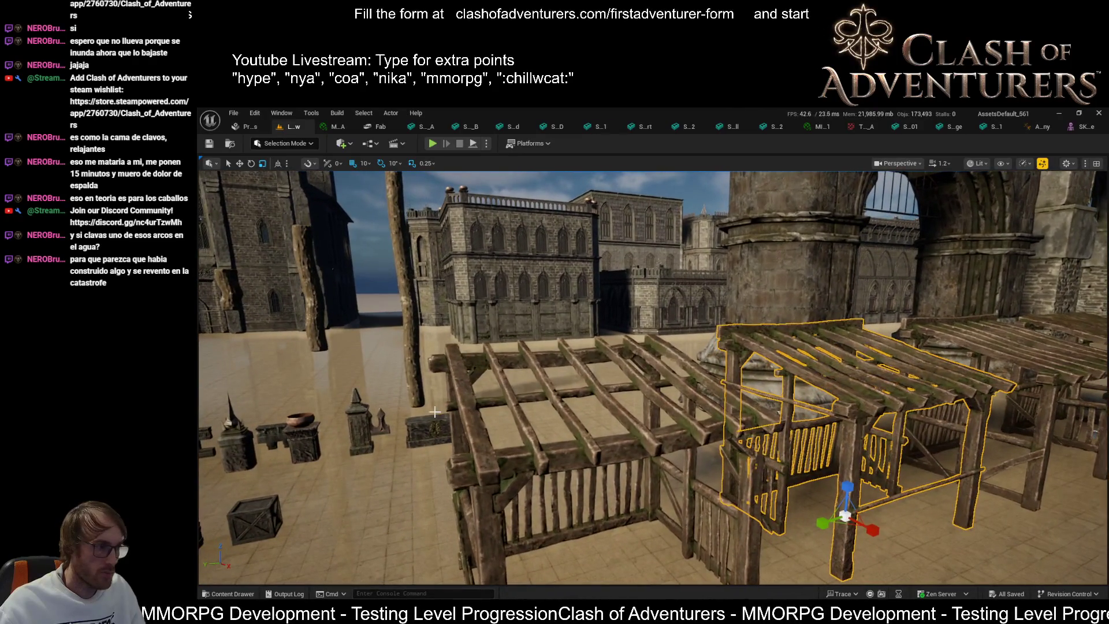
left_click_drag(763, 352, 763, 351)
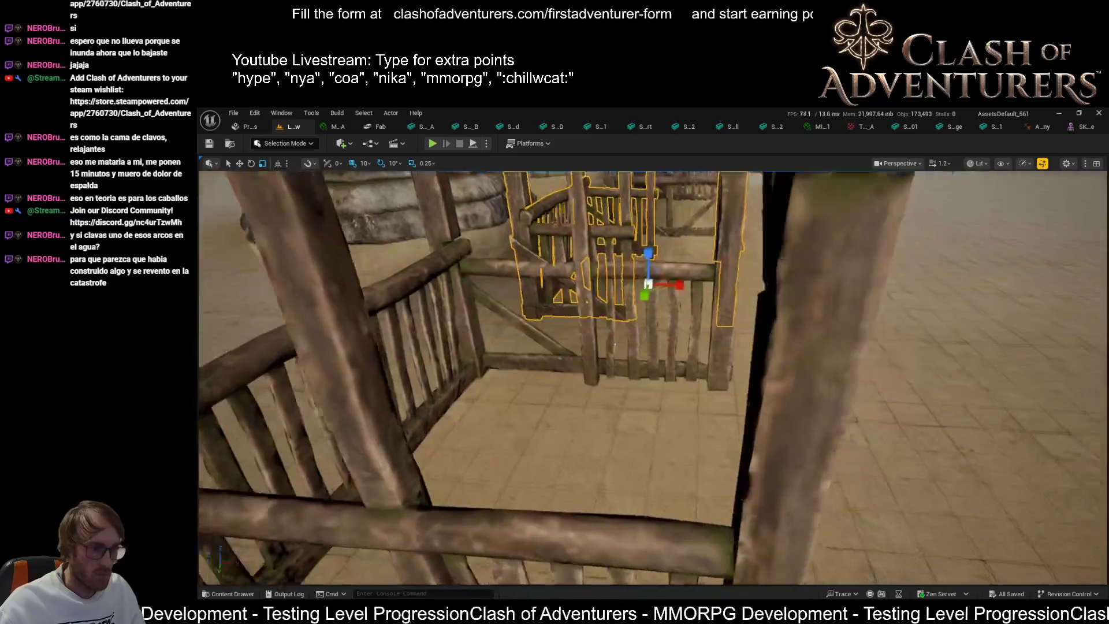
left_click_drag(763, 352, 763, 352)
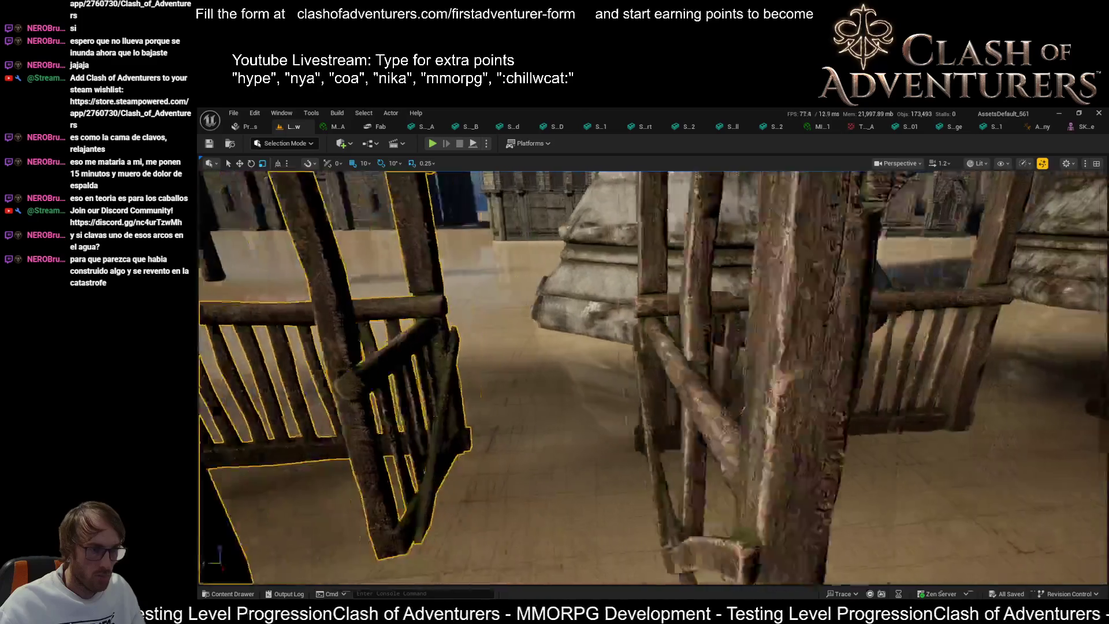
left_click_drag(763, 352, 763, 352)
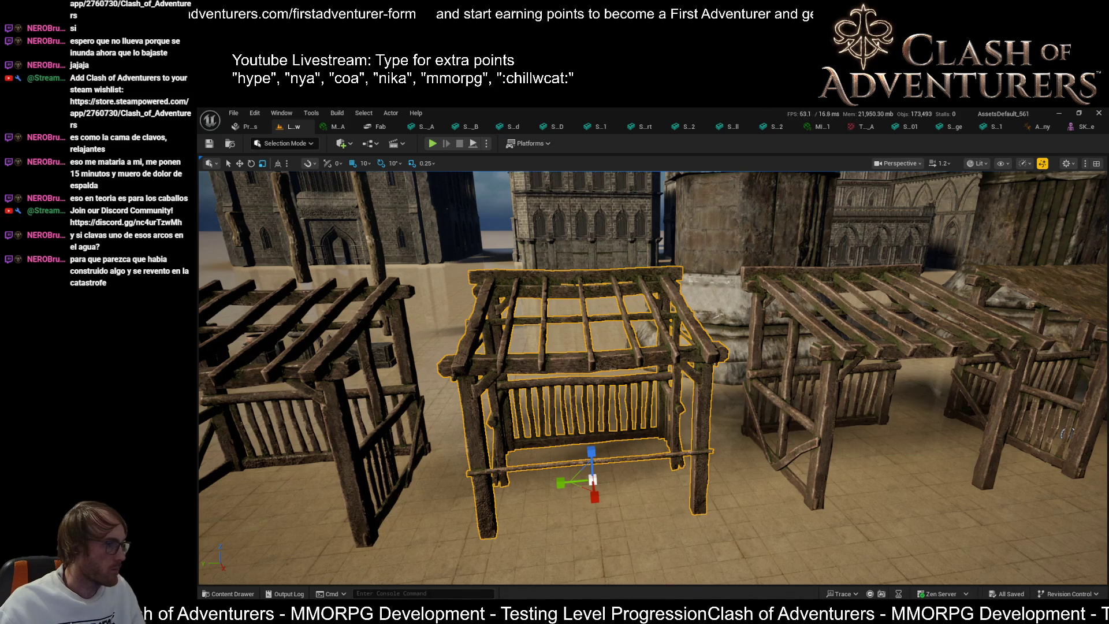
- Select and frame the long wooden bench, then delete it from the level
left_click_drag(701, 532, 809, 520)
key("f")
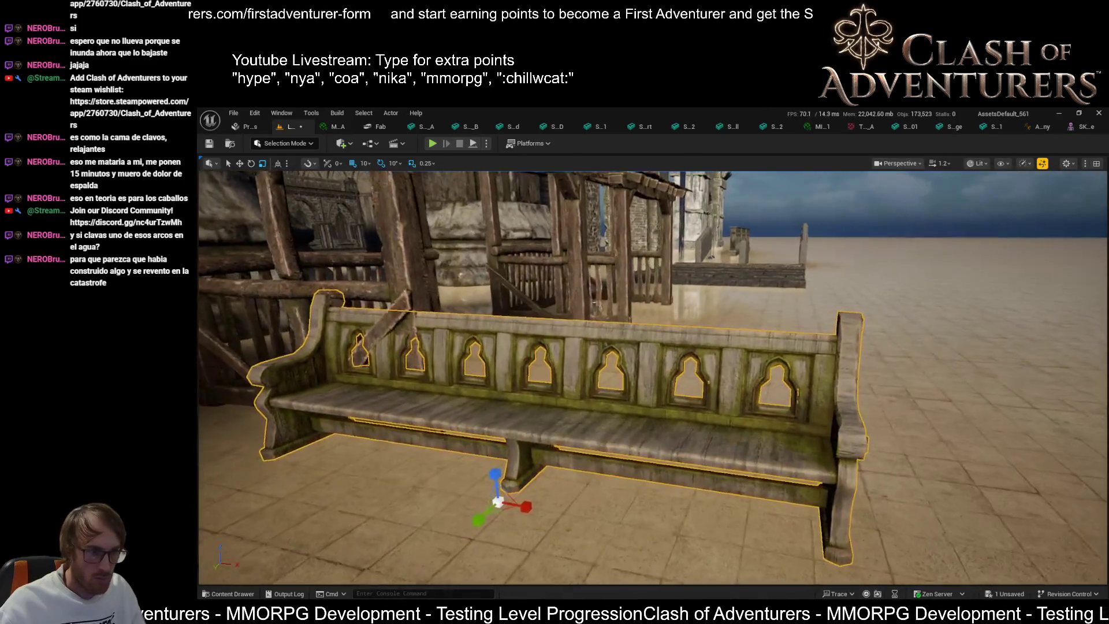
key("Delete")
scroll(730, 421, "up", 5)
scroll(653, 376, "down", 5)
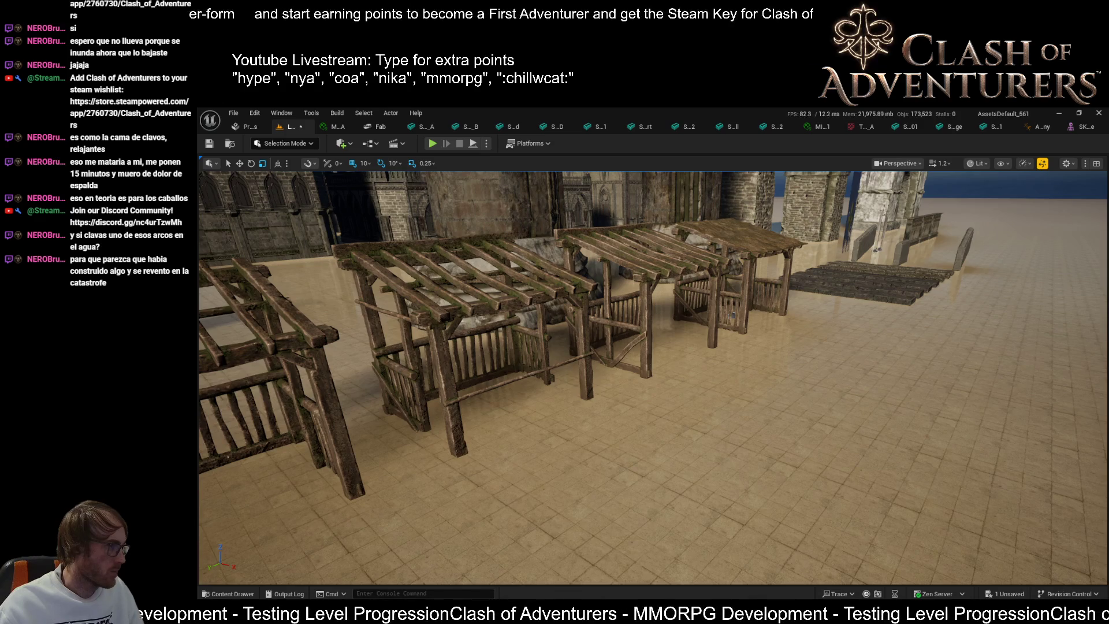
- Fly toward and back from the wooden stalls to view the whole row
key("a")
key("w")
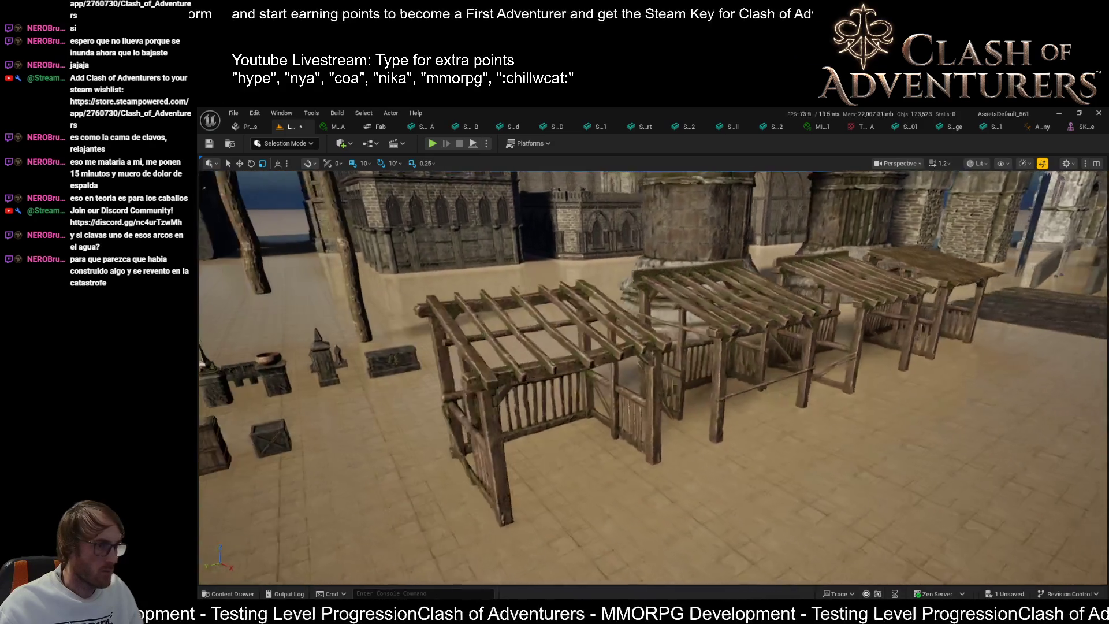
key("s")
key("w")
key("w")
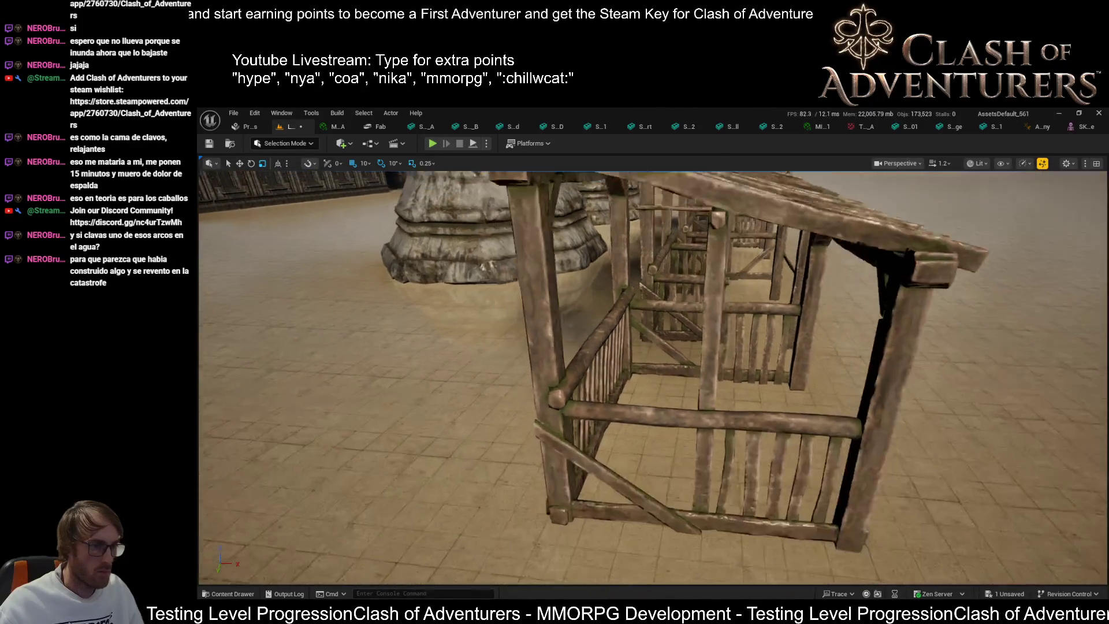
key("s")
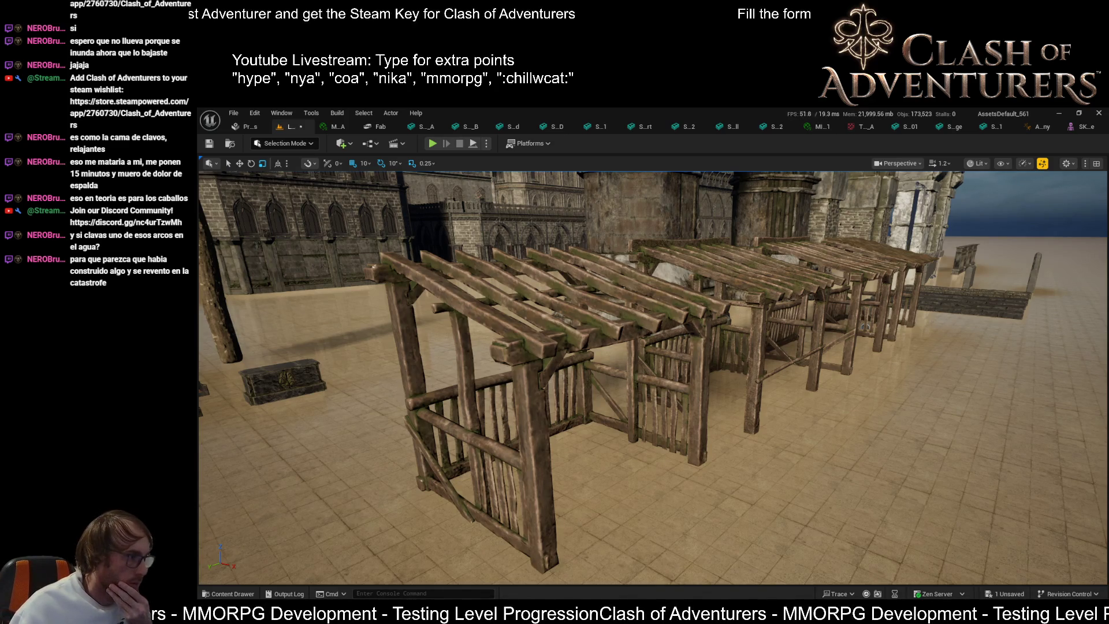
- Fly over the props field and inspect the broken wooden cart up close and from above
left_click_drag(652, 375, 578, 375)
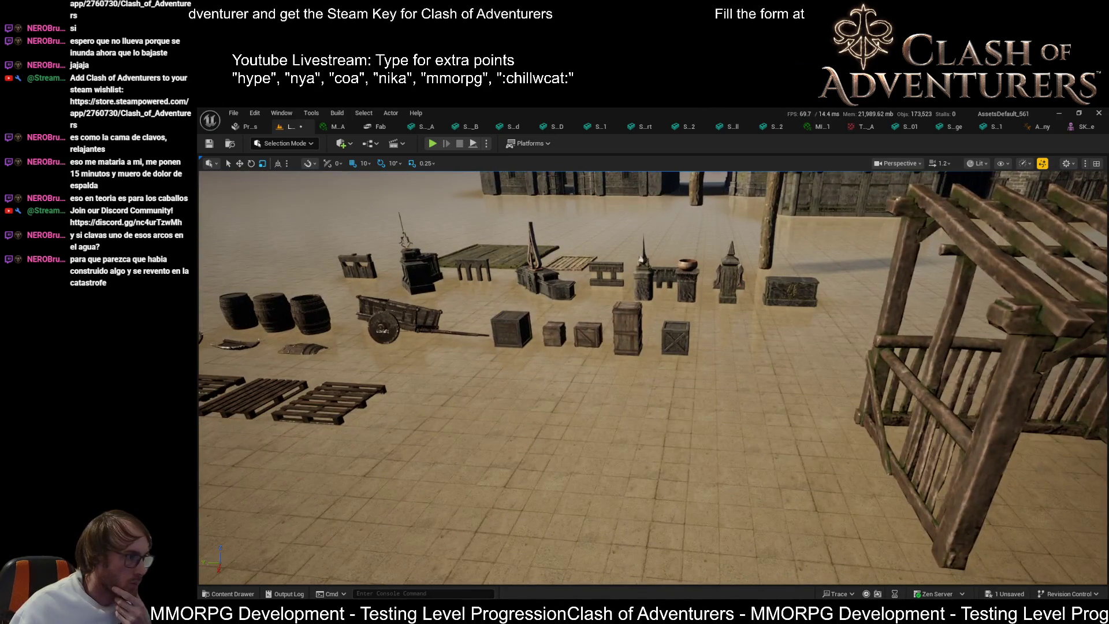
mouse_move(652, 375)
left_mouse_down()
mouse_move(653, 415)
mouse_move(629, 347)
left_mouse_up()
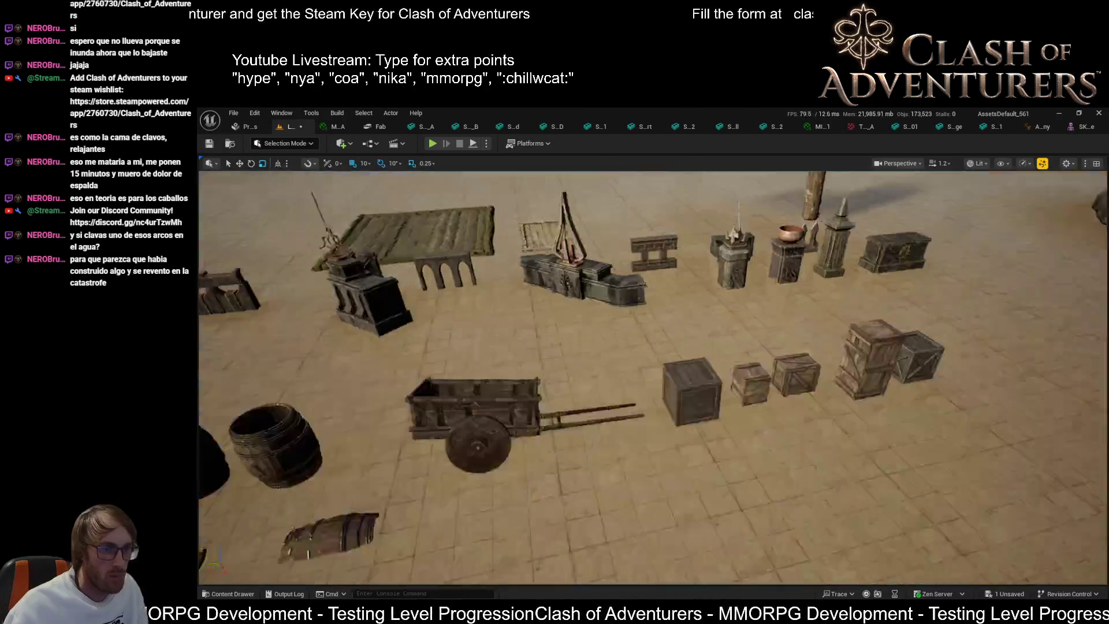
scroll(667, 385, "down", 3)
scroll(668, 385, "down", 3)
left_click_drag(667, 385, 668, 393)
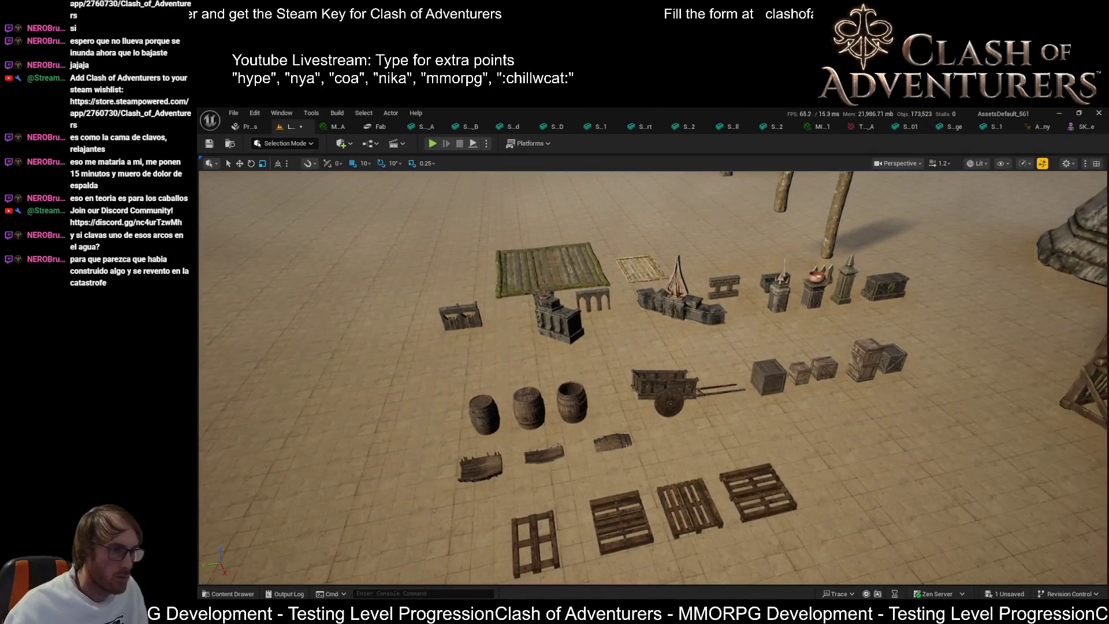
left_click(831, 456)
mouse_move(852, 451)
left_mouse_down()
mouse_move(797, 449)
mouse_move(845, 448)
left_mouse_up()
key("ctrl+z")
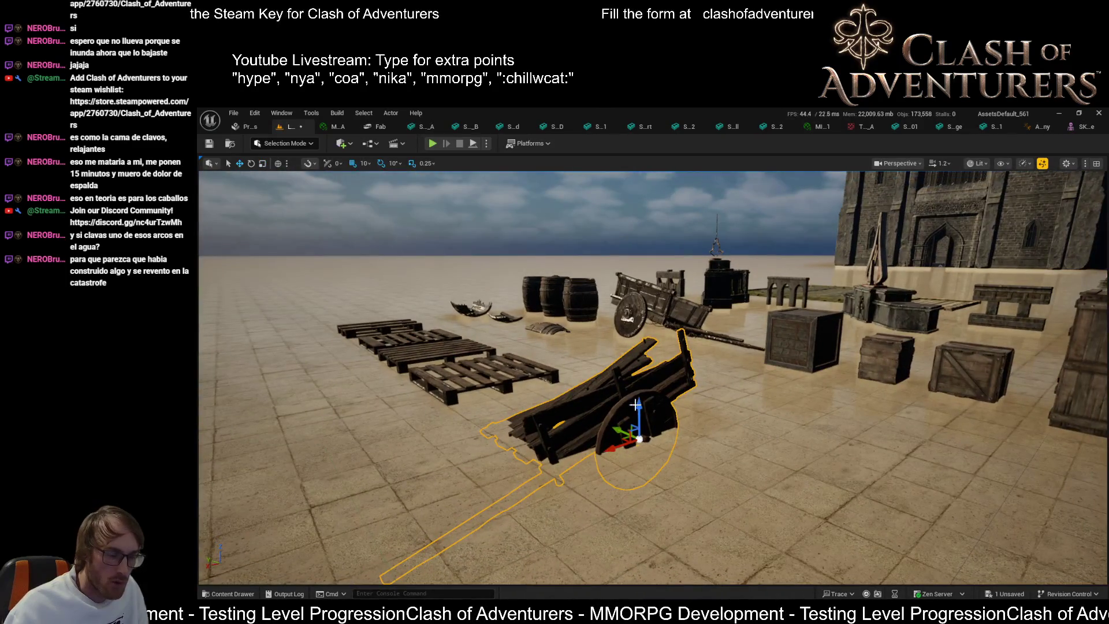
key("ctrl+z")
key("ctrl+y")
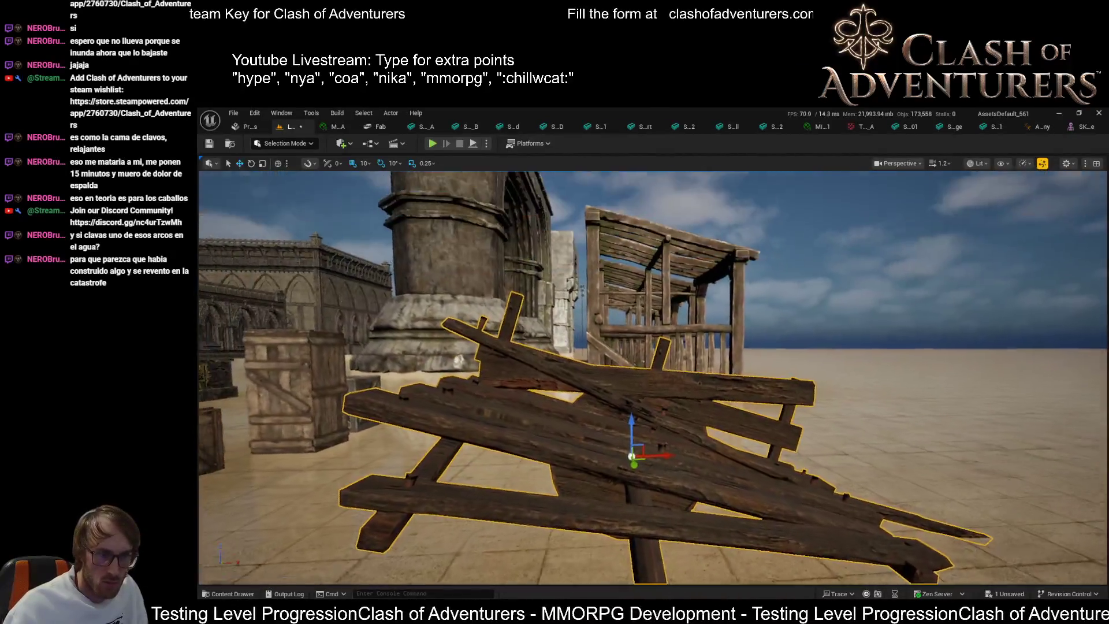
left_click_drag(653, 375, 647, 433)
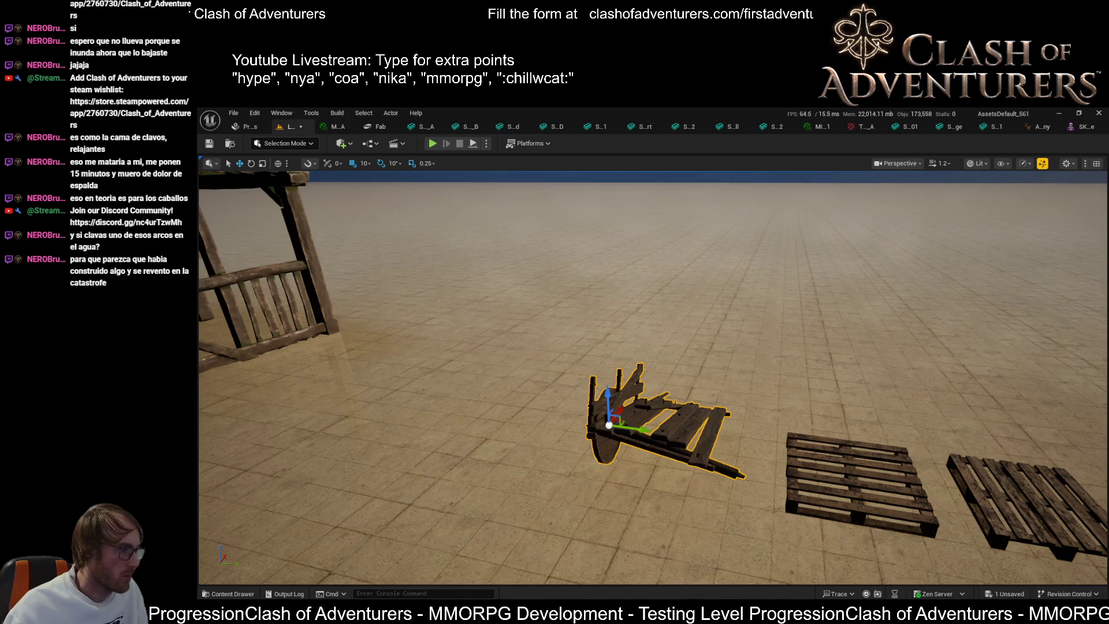
- Focus on the curved wooden plank and delete it
key("ctrl+z")
key("f")
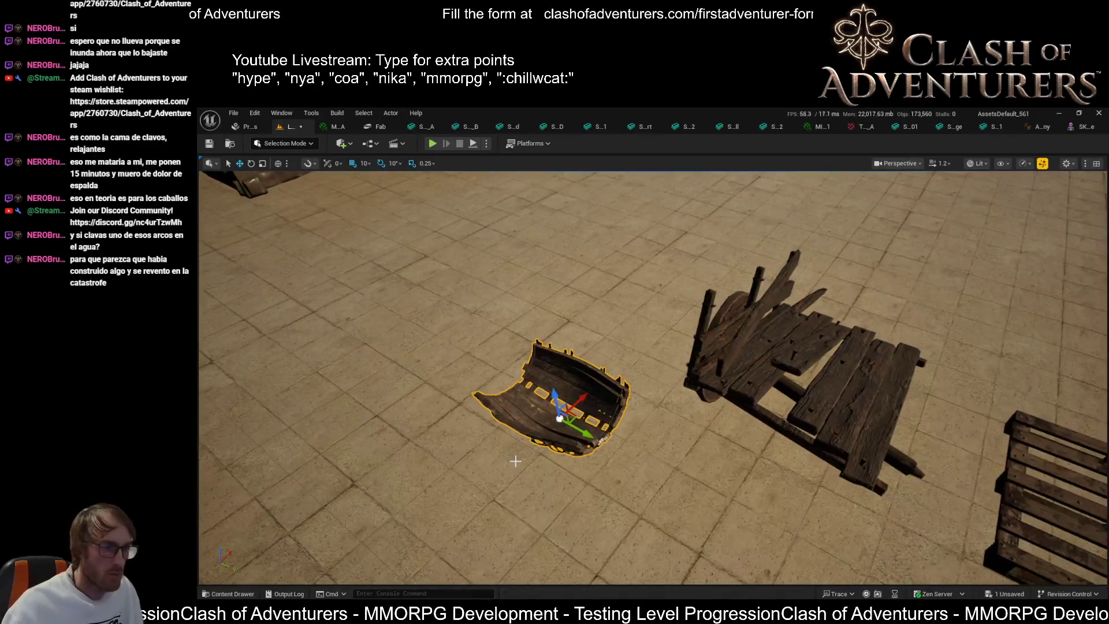
key("Delete")
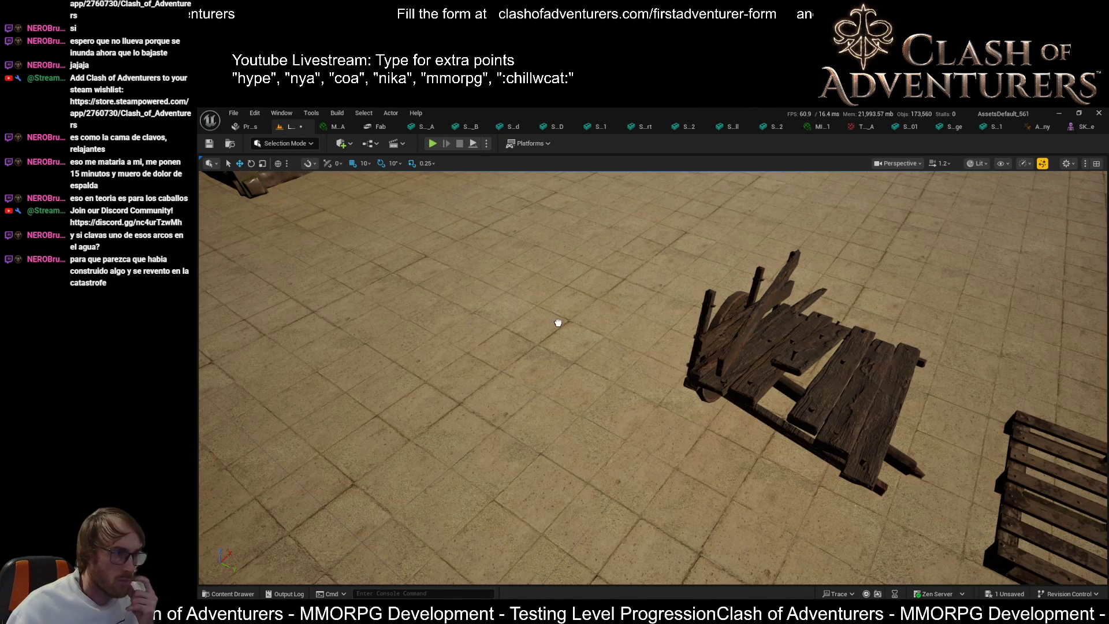
- Delete the intact wooden cart and the wheelbarrow
left_click(492, 300)
key("f")
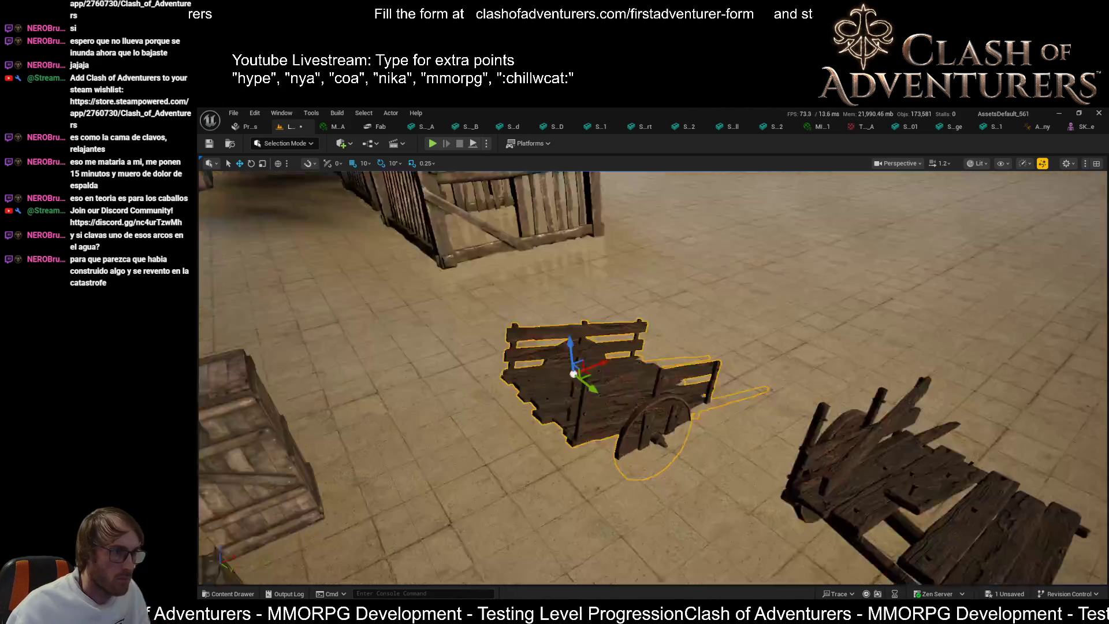
key("Delete")
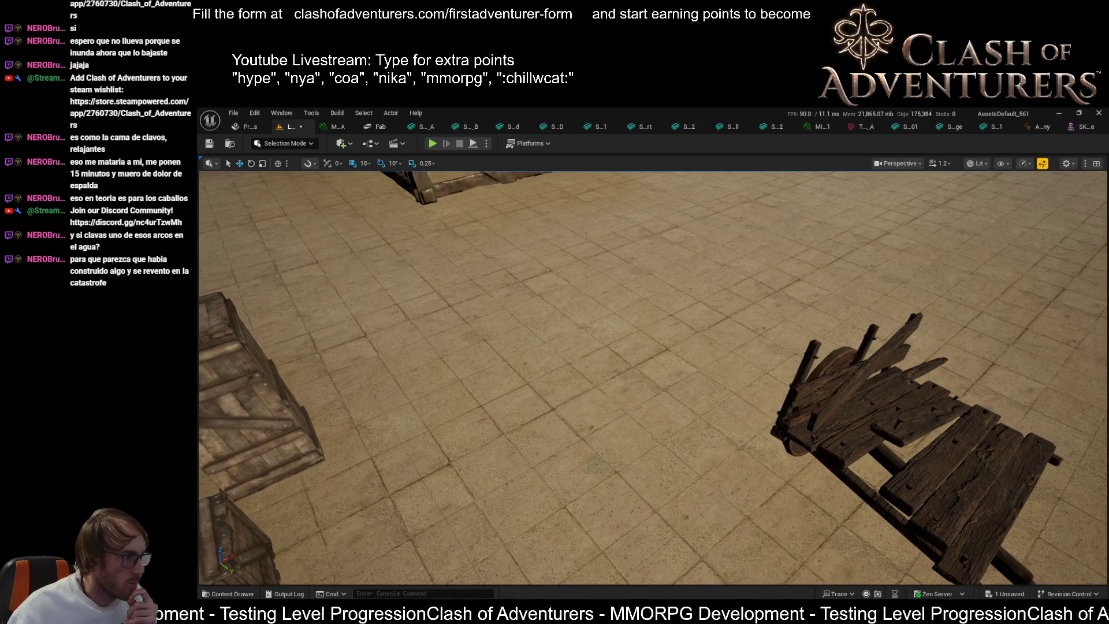
key("ctrl+z")
left_click(637, 388)
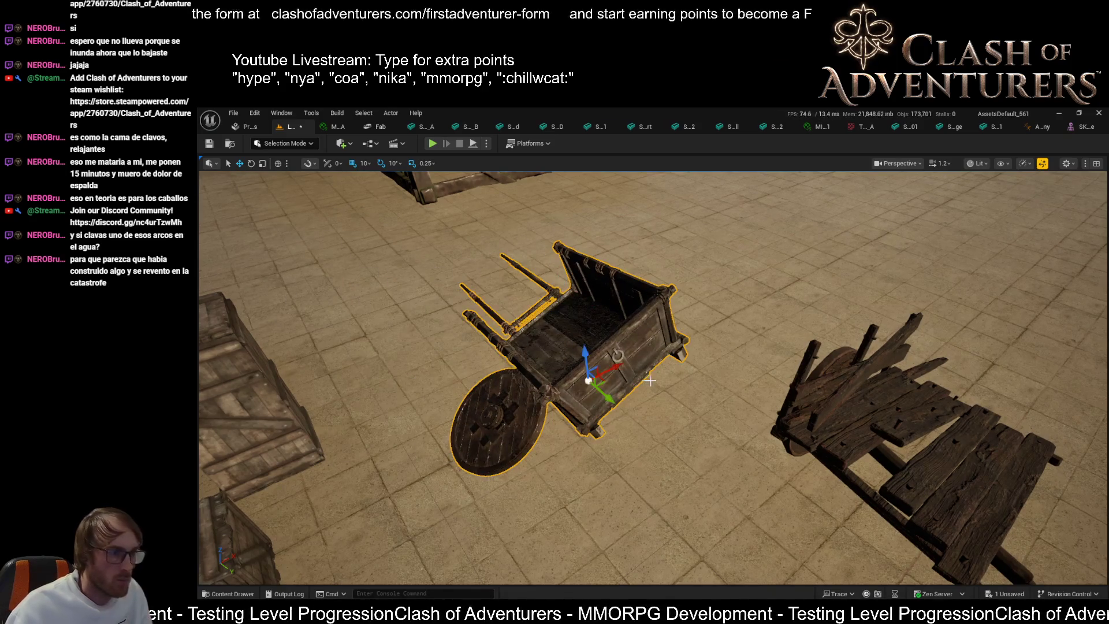
key("Delete")
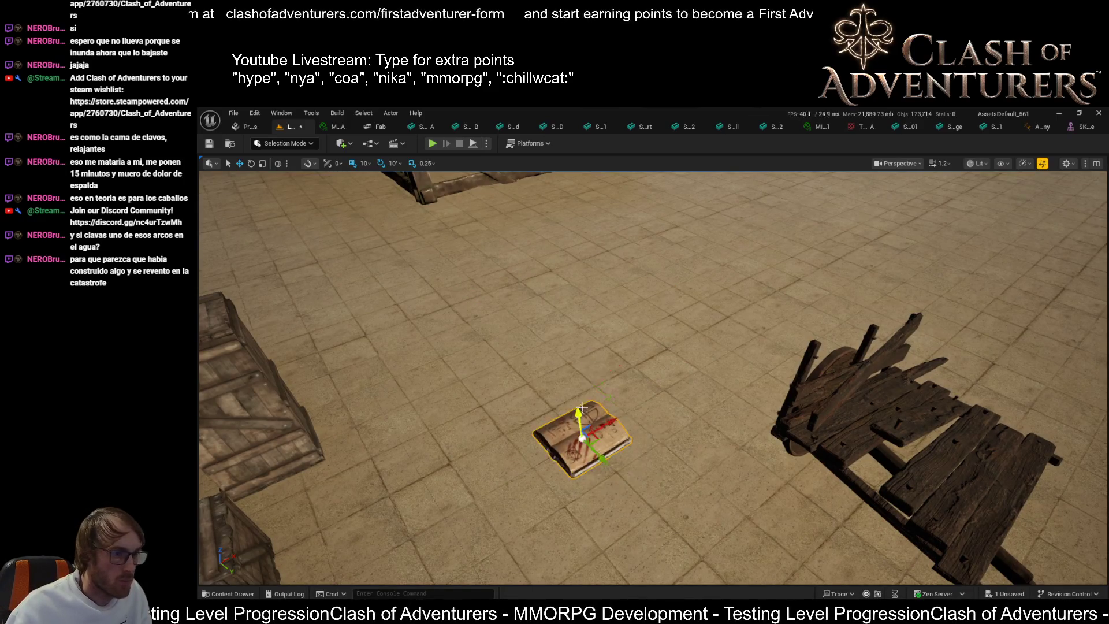
- Orbit past the open book to frame the stone-topped table, then delete it
scroll(652, 375, "up", 5)
scroll(548, 391, "down", 2)
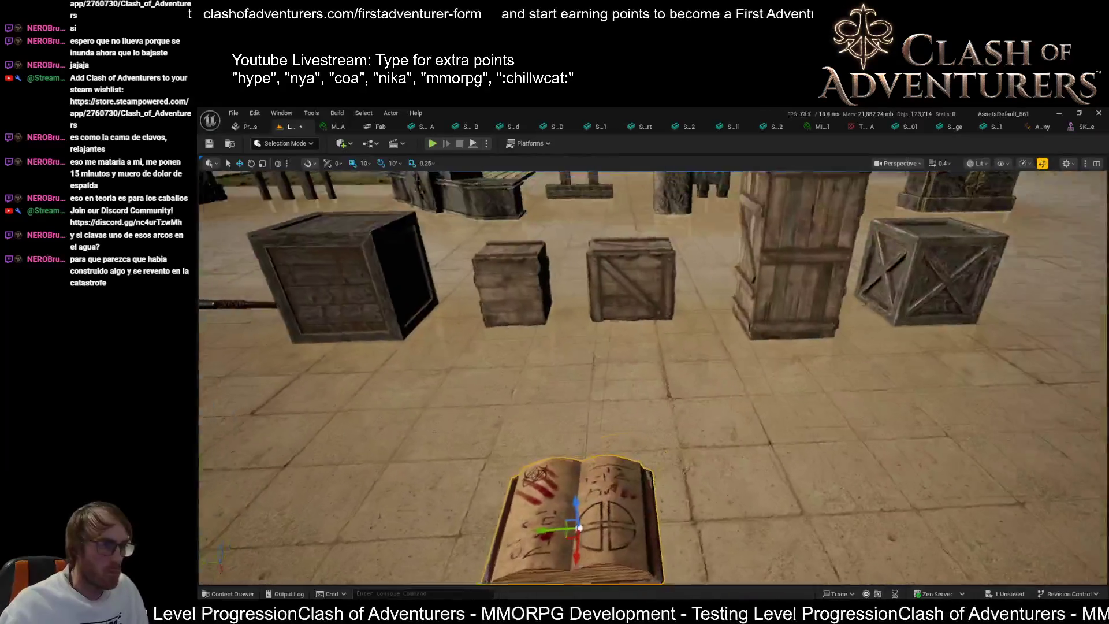
mouse_move(547, 391)
left_mouse_down()
mouse_move(639, 397)
mouse_move(656, 383)
mouse_move(520, 370)
mouse_move(227, 309)
left_mouse_up()
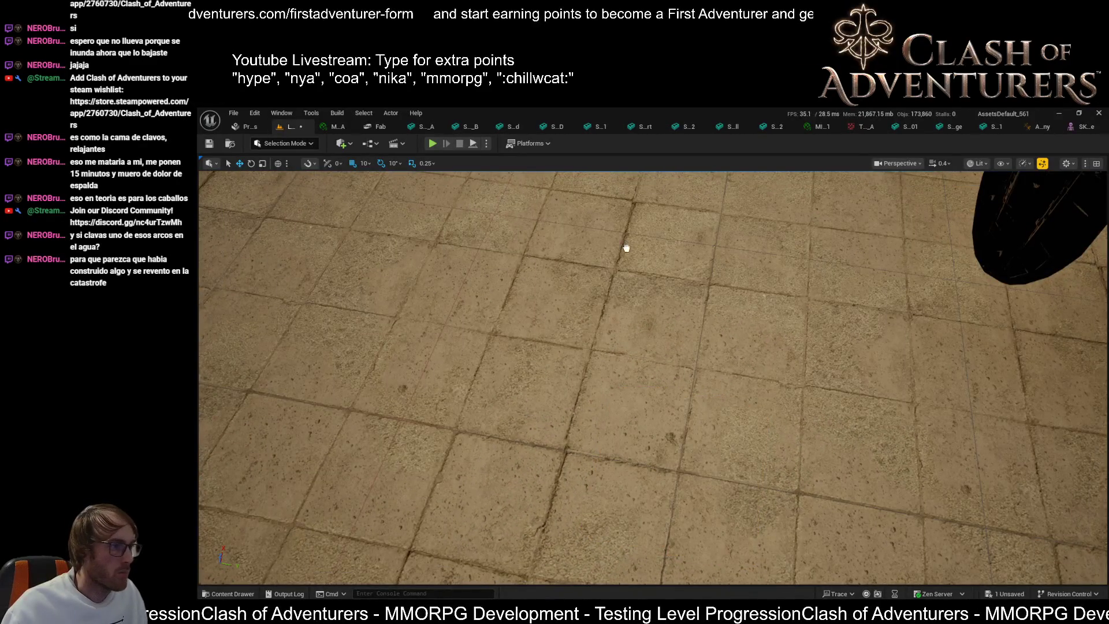
key("ctrl+z")
key("s")
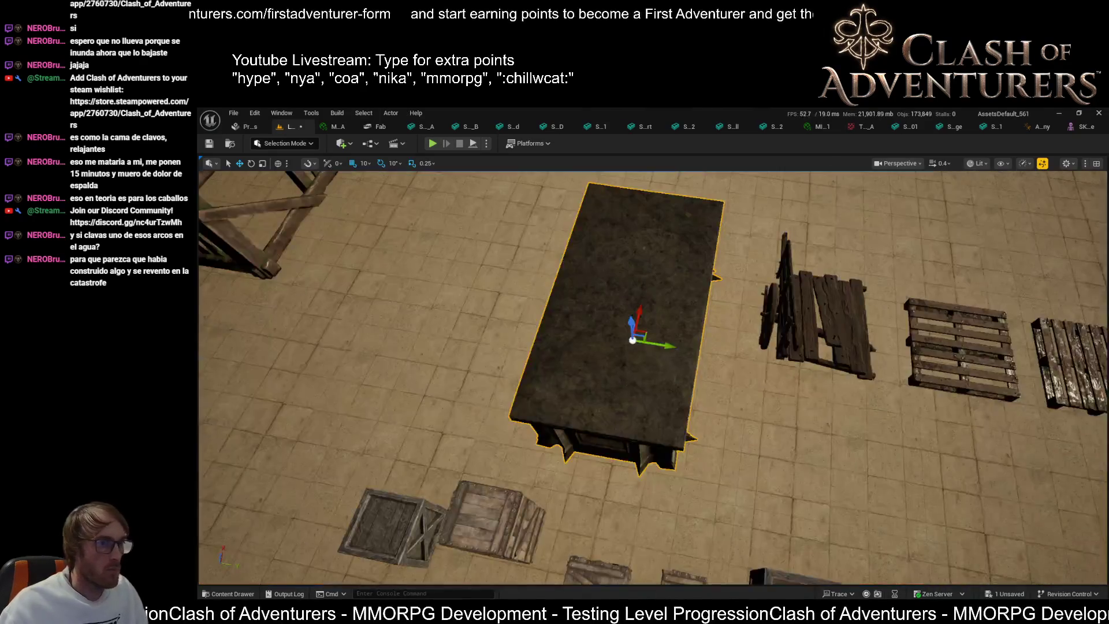
key("a")
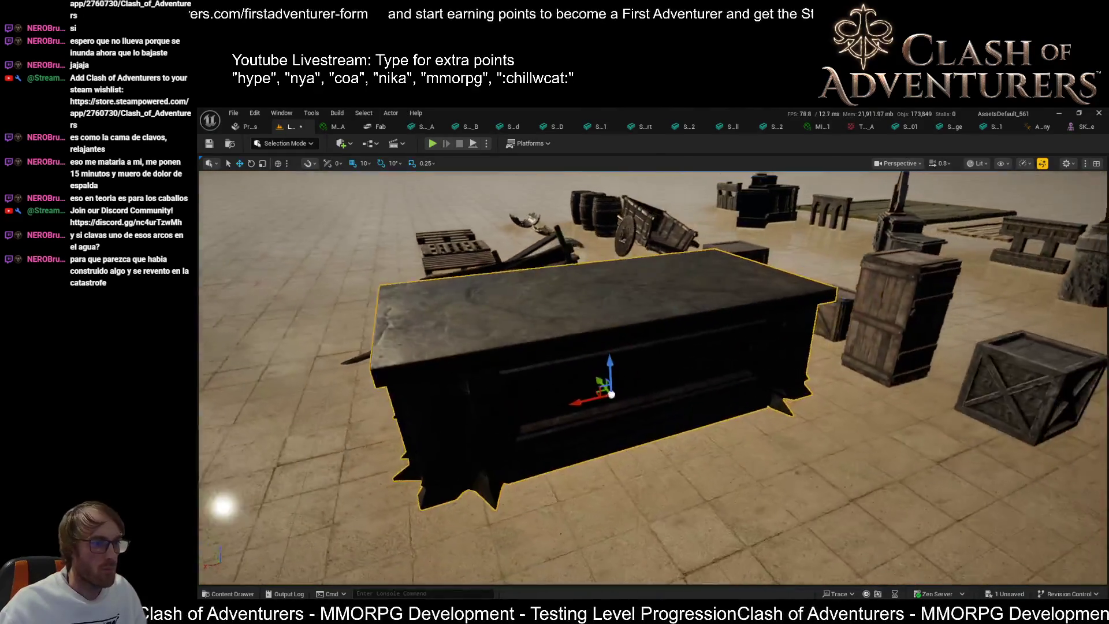
key("s")
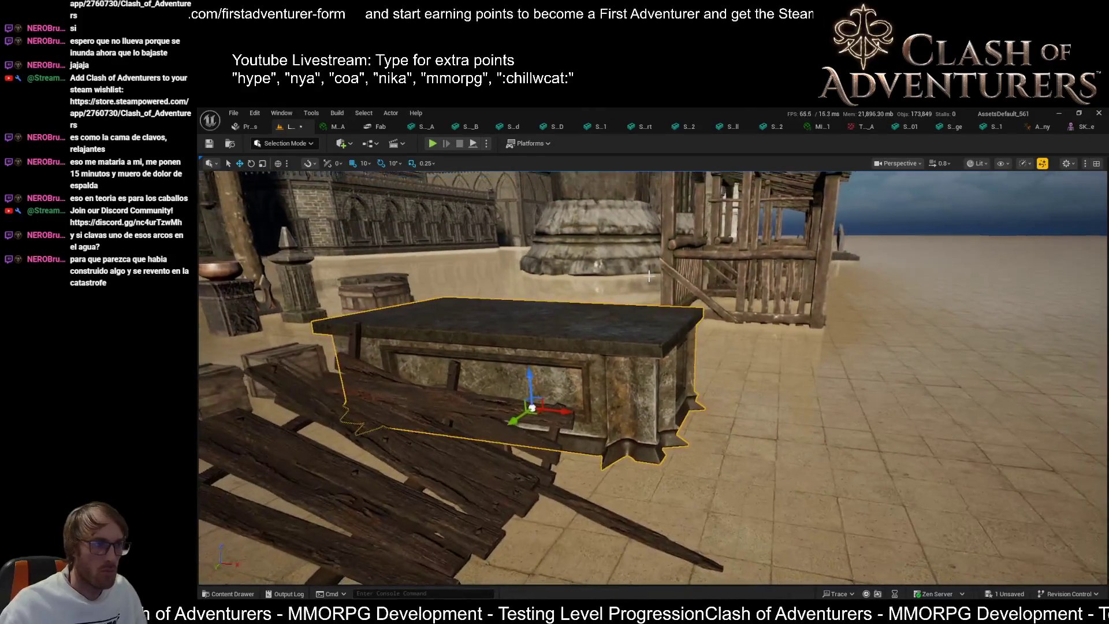
key("Delete")
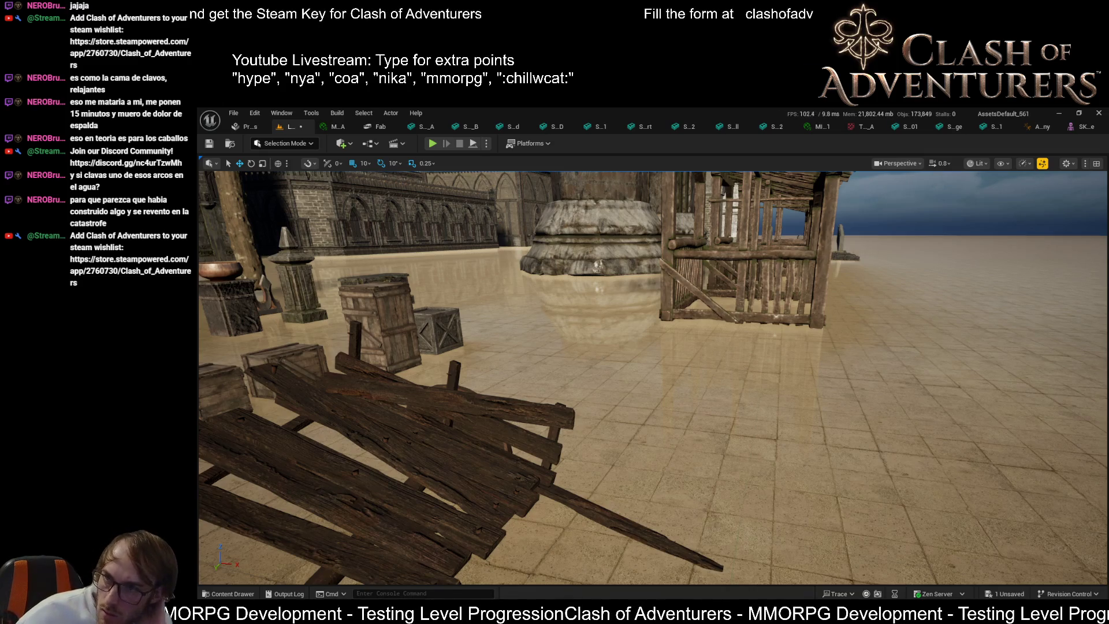
- Go to the Medieval War Camp store page in Fab and add the pack to the project
left_click(248, 127)
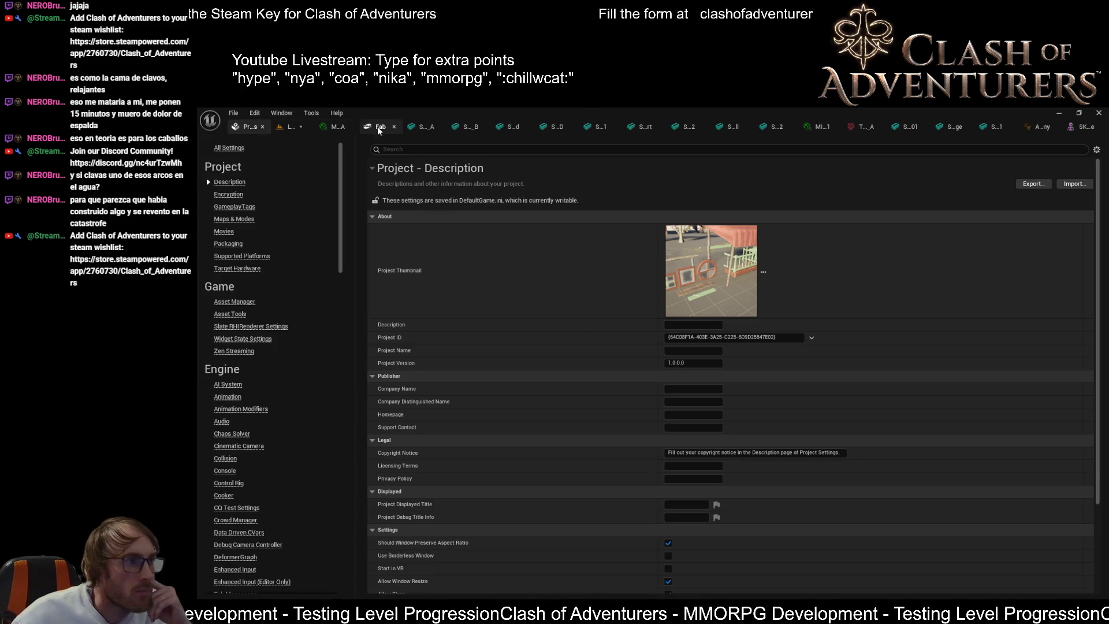
left_click(379, 127)
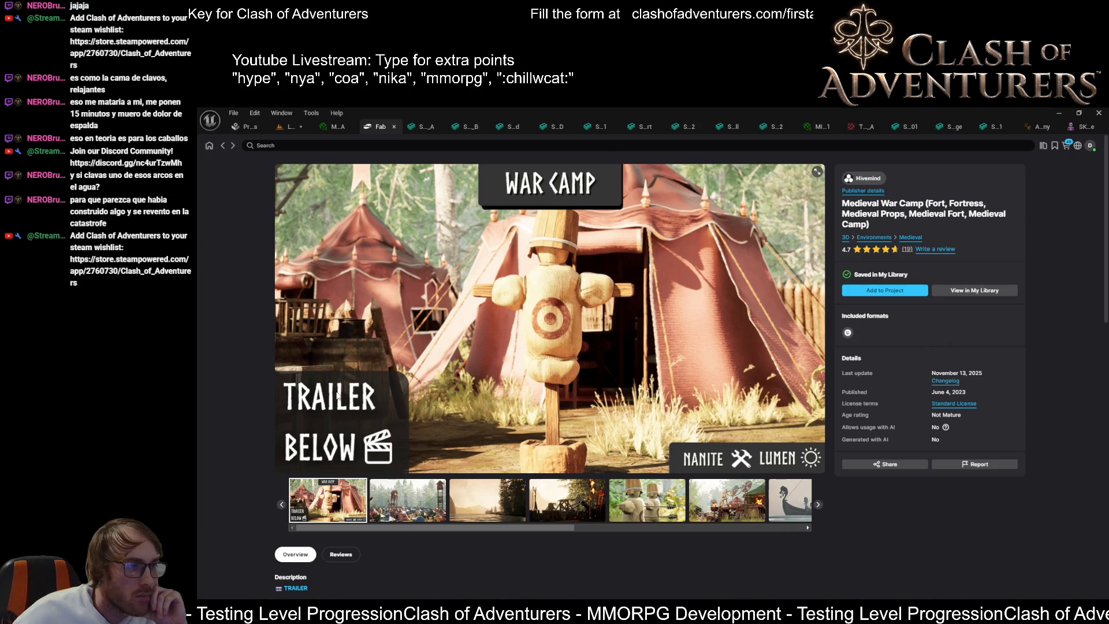
left_click(893, 289)
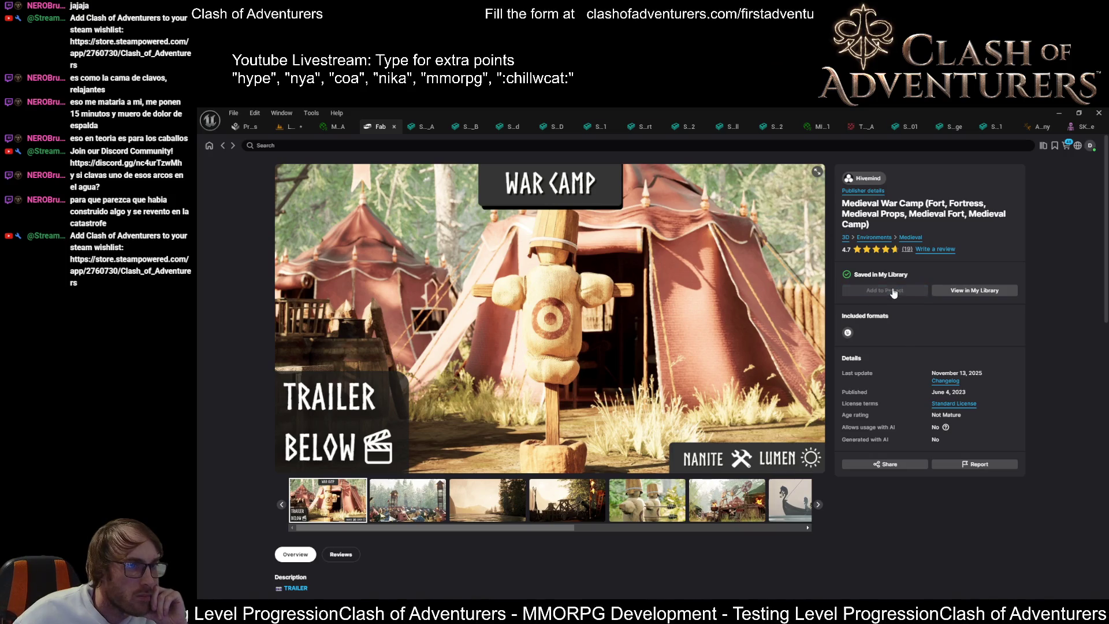